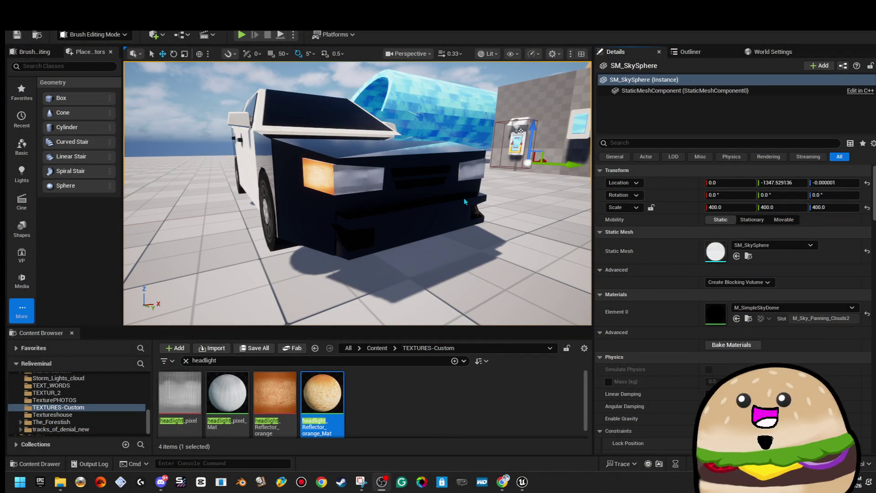
# - Search all content in the Content Browser for 'black metal' textures
pyautogui.moveTo(464, 201); pyautogui.dragTo(137, 132)
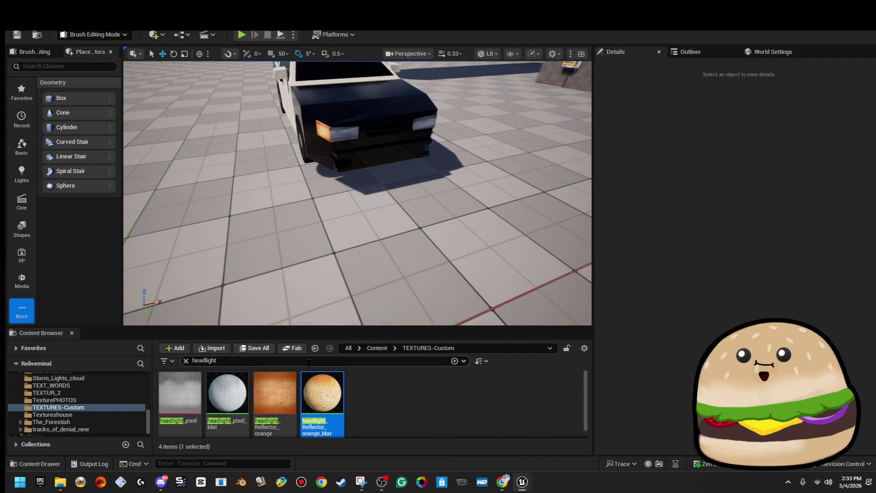
pyautogui.write('lack')
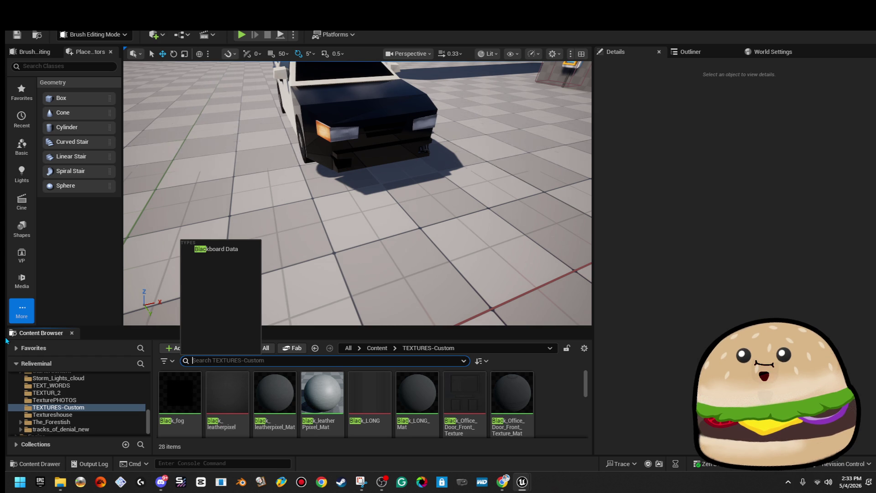
pyautogui.write('r')
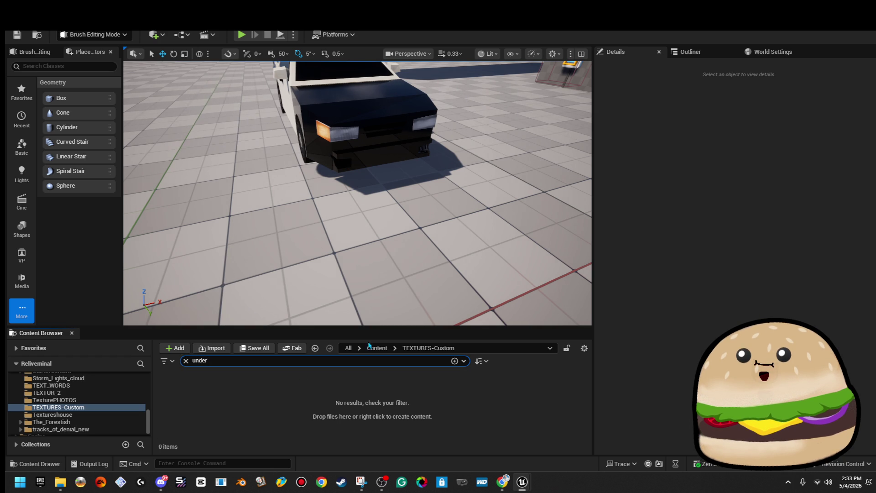
pyautogui.click(377, 348)
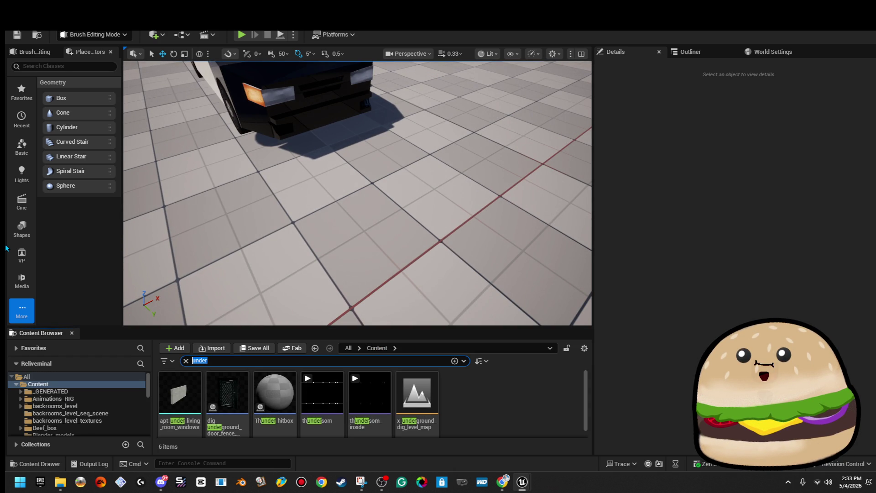
pyautogui.write('hlack')
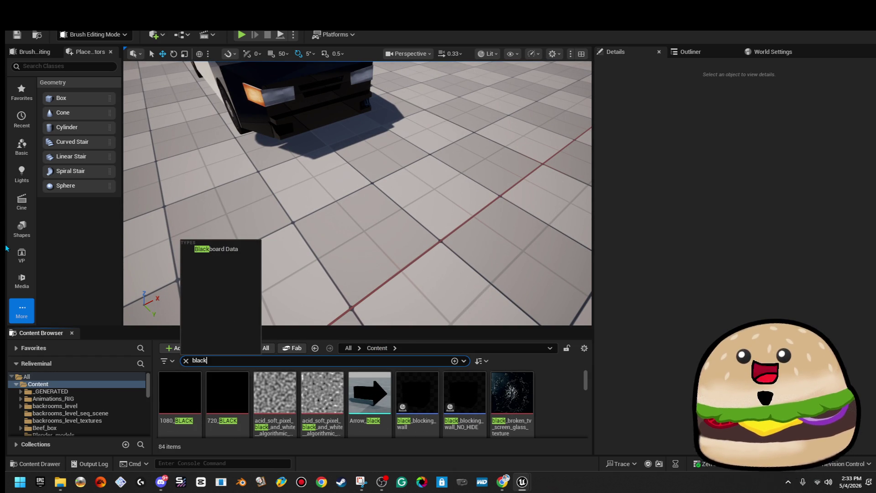
pyautogui.scroll(-2, 430, 408)
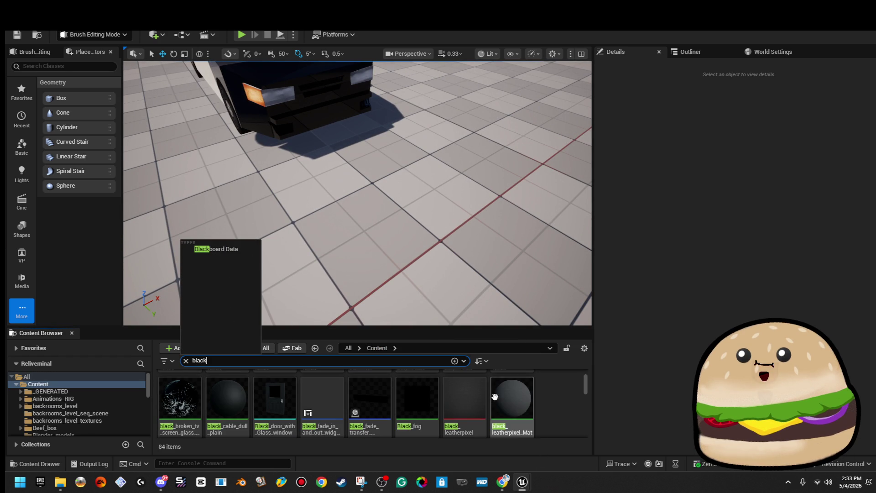
pyautogui.scroll(-2, 511, 402)
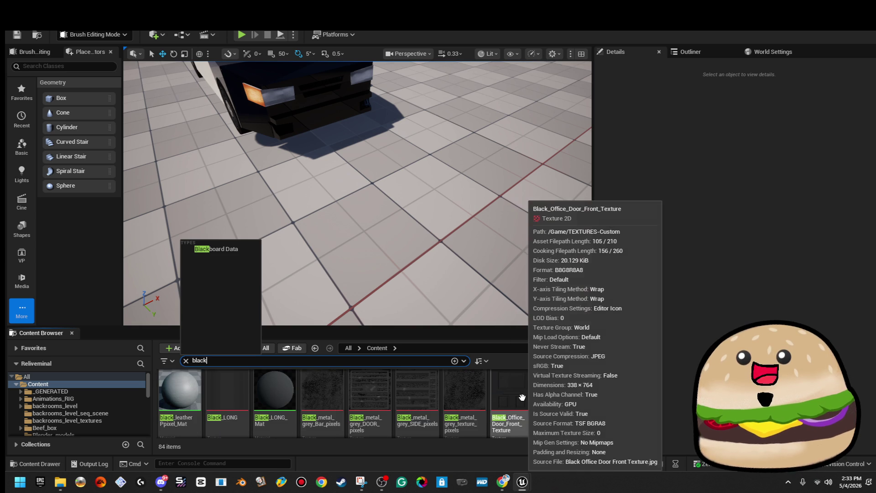
pyautogui.scroll(-1, 431, 400)
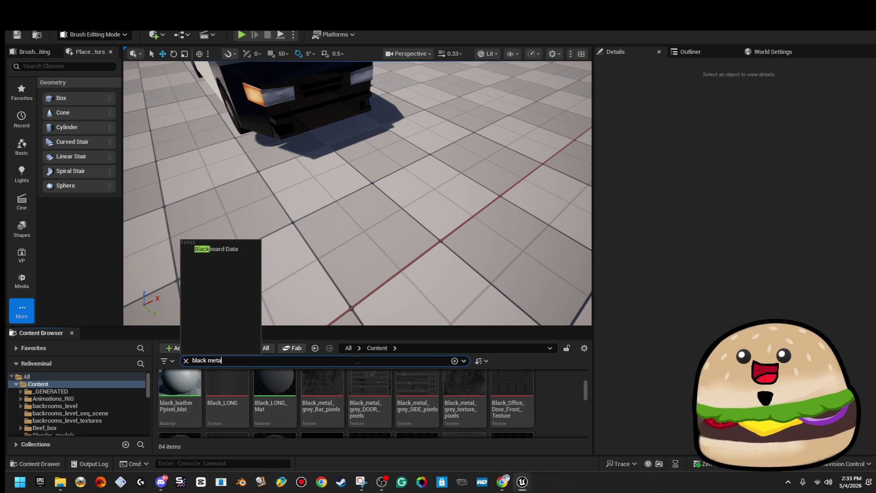
pyautogui.write('al')
# - Place a new 200×200×200 box brush beside the car and drop a material onto it
pyautogui.moveTo(397, 322); pyautogui.dragTo(400, 275)
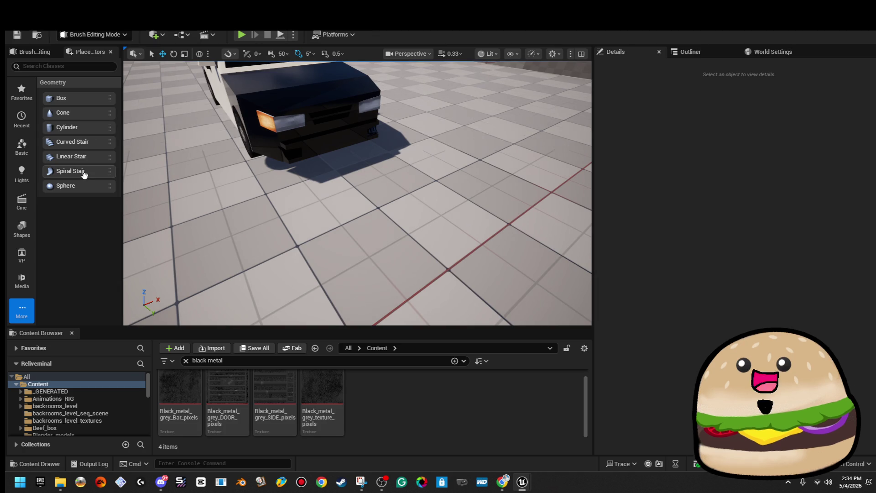
pyautogui.moveTo(84, 95); pyautogui.dragTo(387, 190)
pyautogui.moveTo(333, 370)
pyautogui.mouseDown()
pyautogui.moveTo(434, 205)
pyautogui.moveTo(502, 206)
pyautogui.moveTo(696, 286)
pyautogui.mouseUp()
pyautogui.click(633, 295)
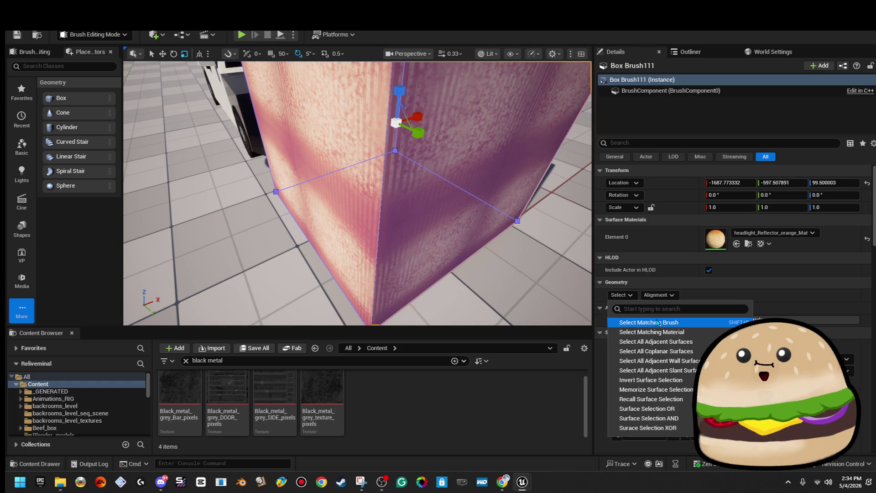
# - Create Black_metal_grey_texture_pixels_Mat from the grey metal texture and apply it to Box Brush111
pyautogui.click(638, 322)
pyautogui.rightClick(326, 396)
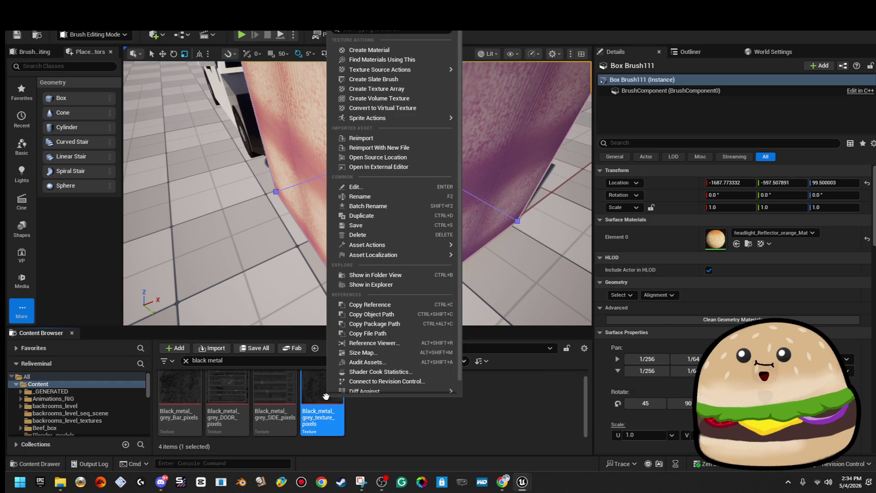
pyautogui.click(408, 54)
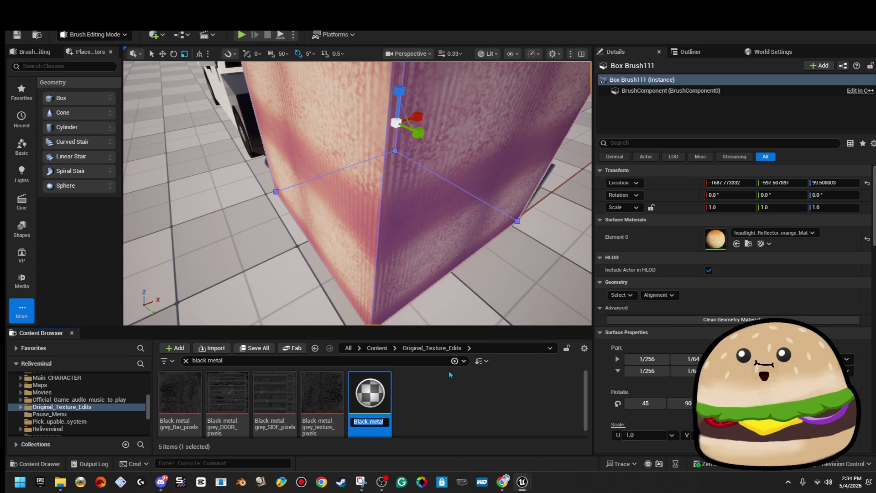
pyautogui.press('Return')
pyautogui.moveTo(687, 261); pyautogui.dragTo(731, 246)
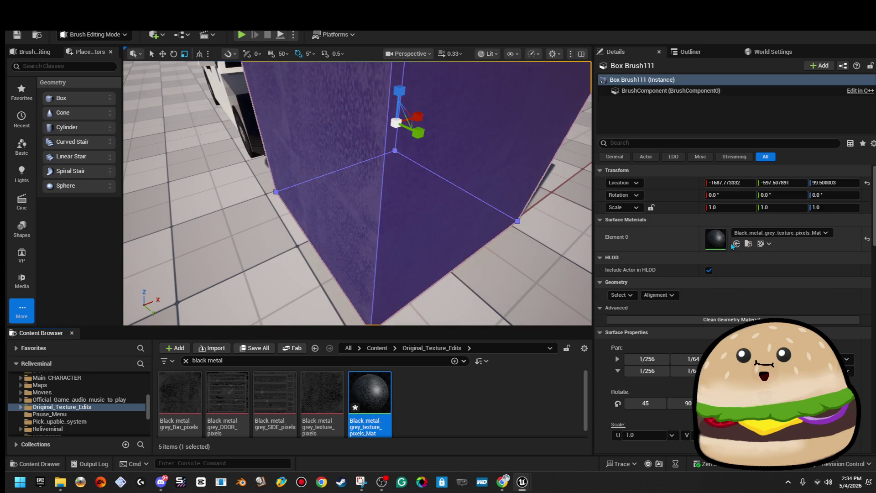
pyautogui.scroll(-3, 434, 224)
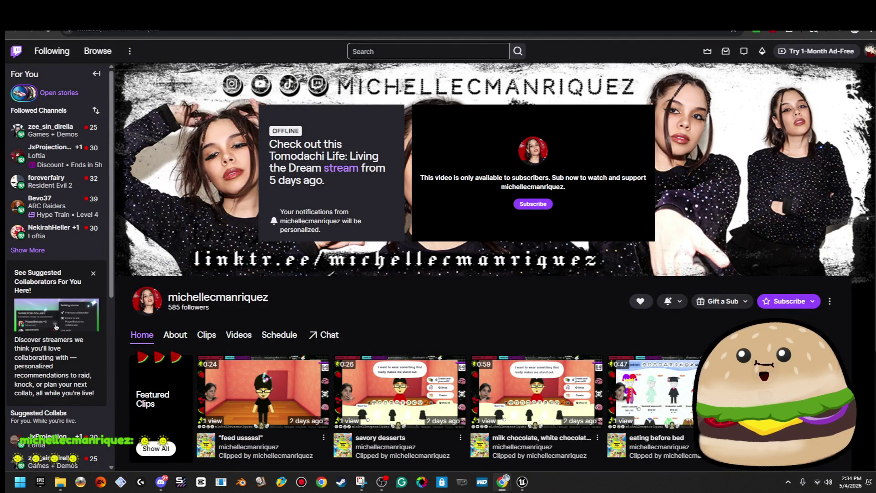
# - Scroll down the Twitch channel page, then switch back to the Unreal Engine editor
pyautogui.scroll(-3, 448, 304)
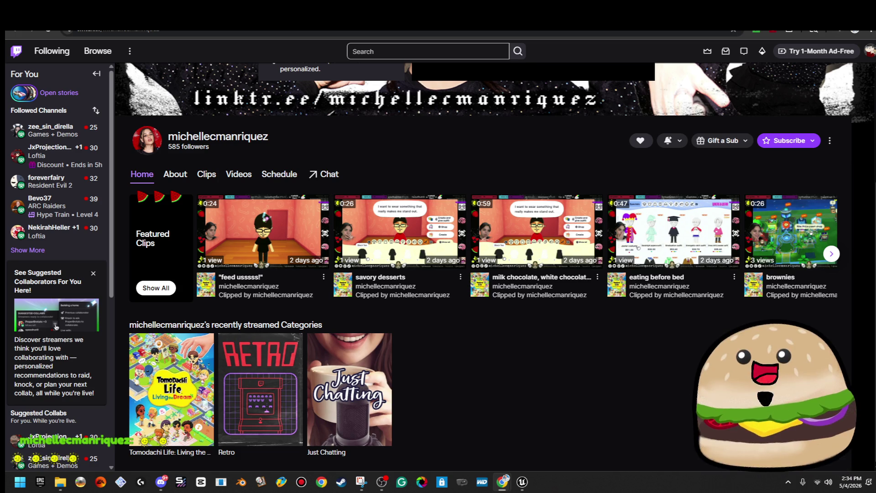
pyautogui.hotkey('alt', 'Tab')
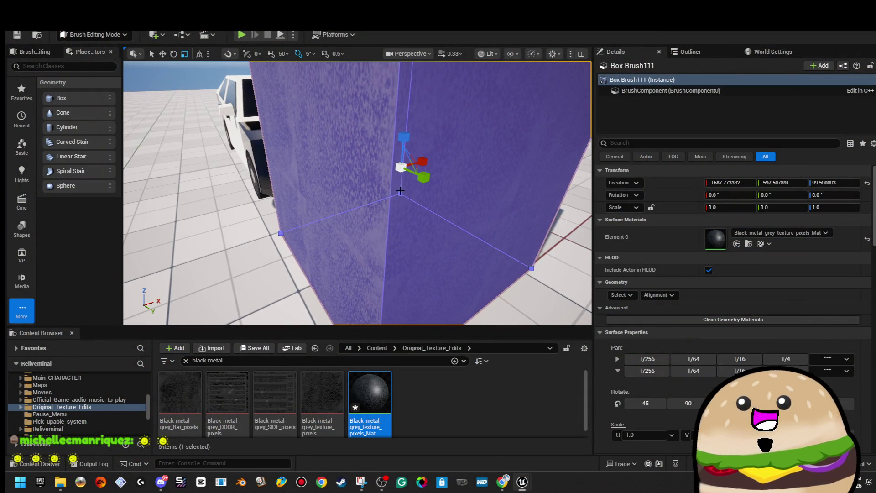
# - Shrink and delete Box Brush111, then place an 8-sided cylinder brush in front of the car
pyautogui.moveTo(729, 207); pyautogui.dragTo(712, 207)
pyautogui.press('f')
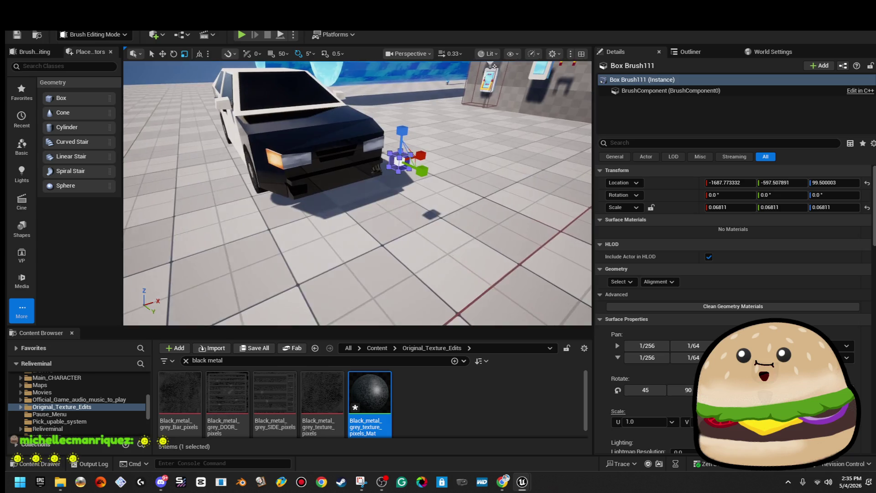
pyautogui.moveTo(410, 203)
pyautogui.mouseDown()
pyautogui.moveTo(397, 201)
pyautogui.moveTo(416, 204)
pyautogui.mouseUp()
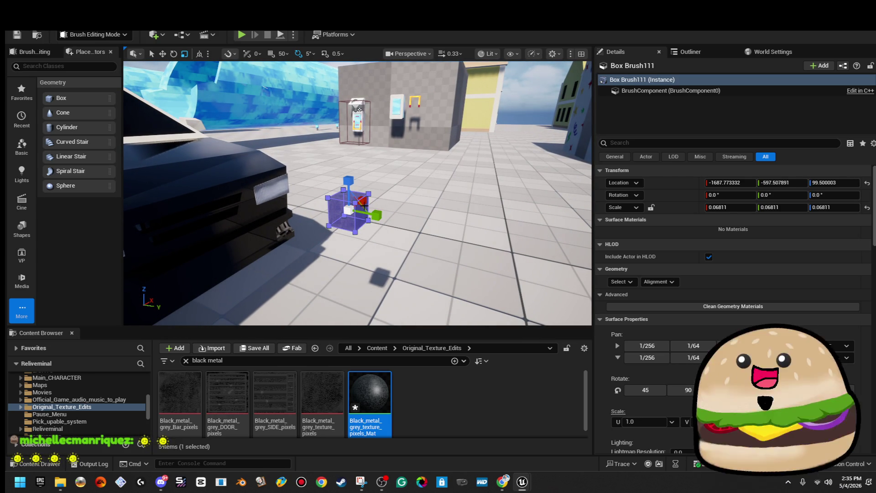
pyautogui.moveTo(361, 207)
pyautogui.mouseDown()
pyautogui.moveTo(419, 188)
pyautogui.moveTo(374, 179)
pyautogui.moveTo(362, 217)
pyautogui.mouseUp()
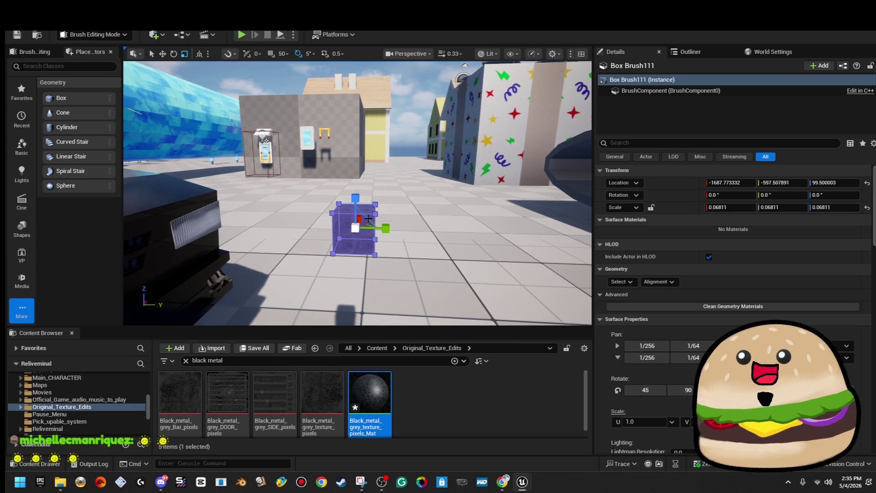
pyautogui.moveTo(365, 218); pyautogui.dragTo(374, 221)
pyautogui.press('Delete')
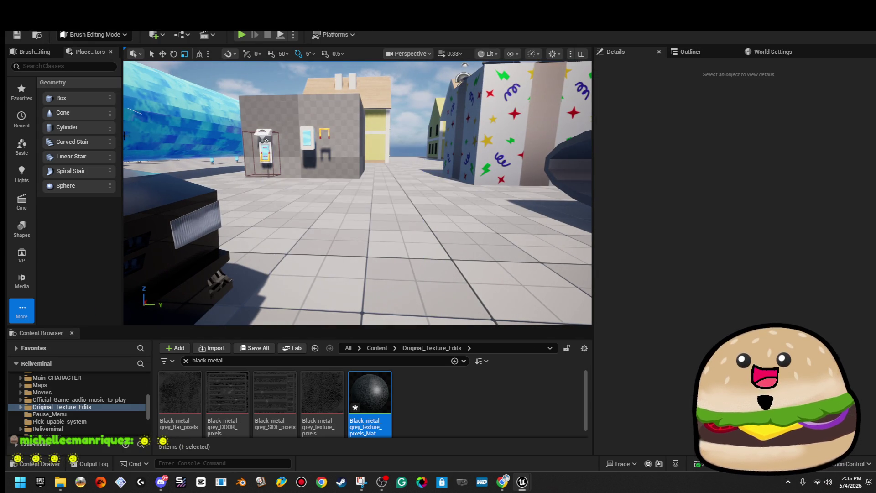
pyautogui.moveTo(81, 138); pyautogui.dragTo(315, 255)
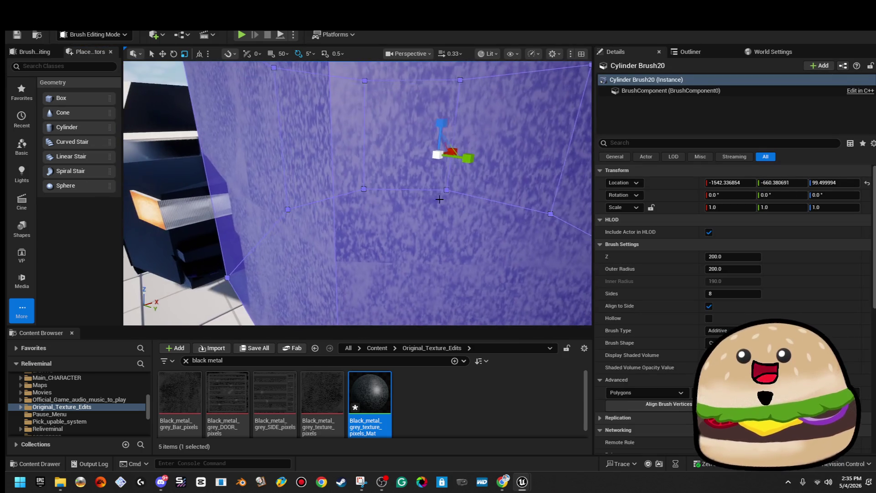
# - Tip the cylinder brush onto its side and set its locked X scale to 0.2
pyautogui.moveTo(461, 150); pyautogui.dragTo(450, 98)
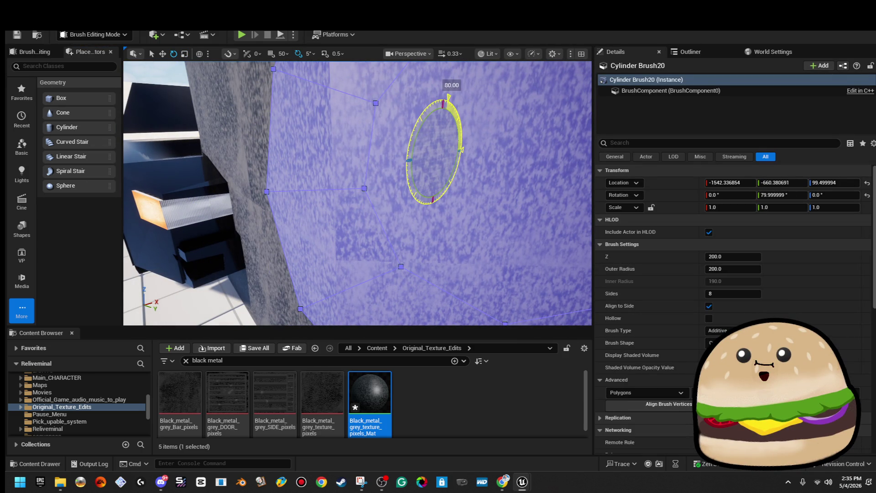
pyautogui.moveTo(433, 151)
pyautogui.mouseDown()
pyautogui.moveTo(393, 160)
pyautogui.moveTo(403, 151)
pyautogui.moveTo(390, 180)
pyautogui.moveTo(425, 189)
pyautogui.moveTo(399, 179)
pyautogui.mouseUp()
pyautogui.press('r')
pyautogui.press('w')
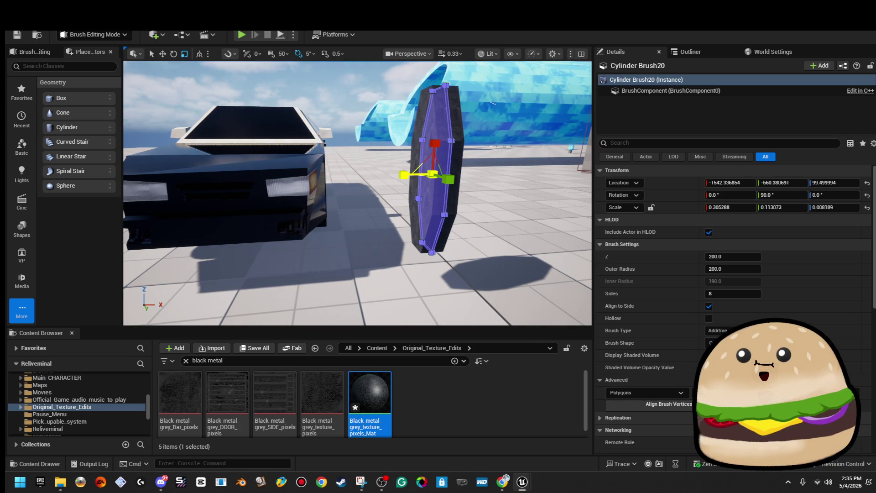
pyautogui.moveTo(399, 179); pyautogui.dragTo(406, 166)
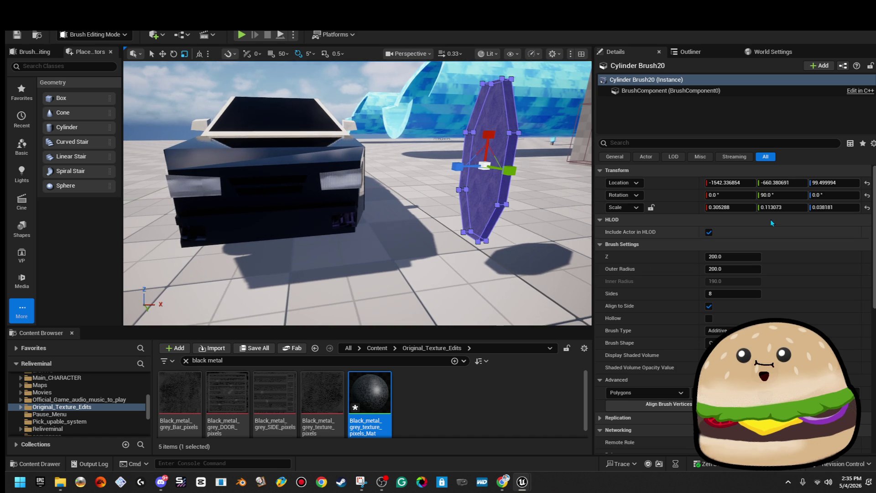
pyautogui.click(651, 207)
pyautogui.click(732, 208)
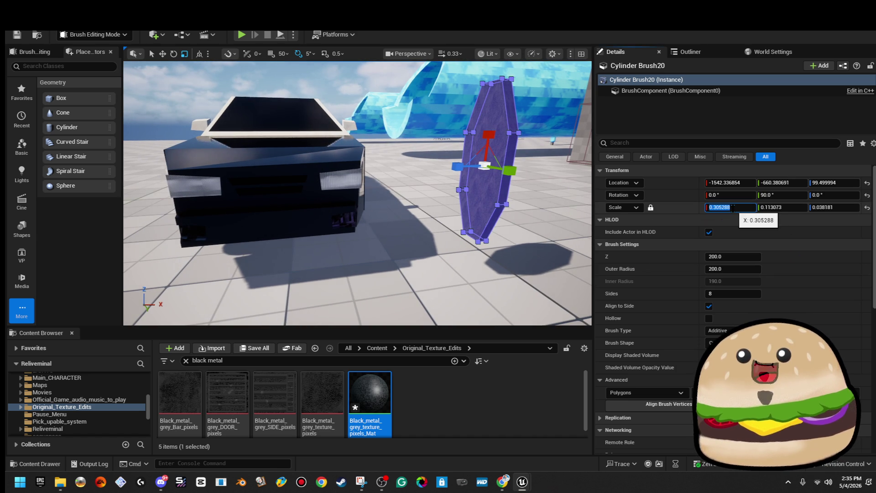
pyautogui.write('0.2')
pyautogui.press('Return')
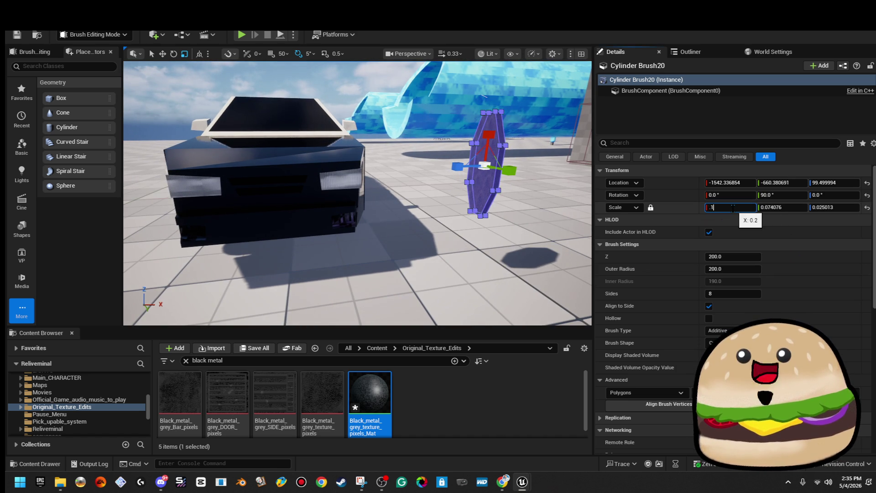
# - Move the cylinder onto the car's front grille and reset its X scale to 0.2
pyautogui.moveTo(486, 223); pyautogui.dragTo(481, 220)
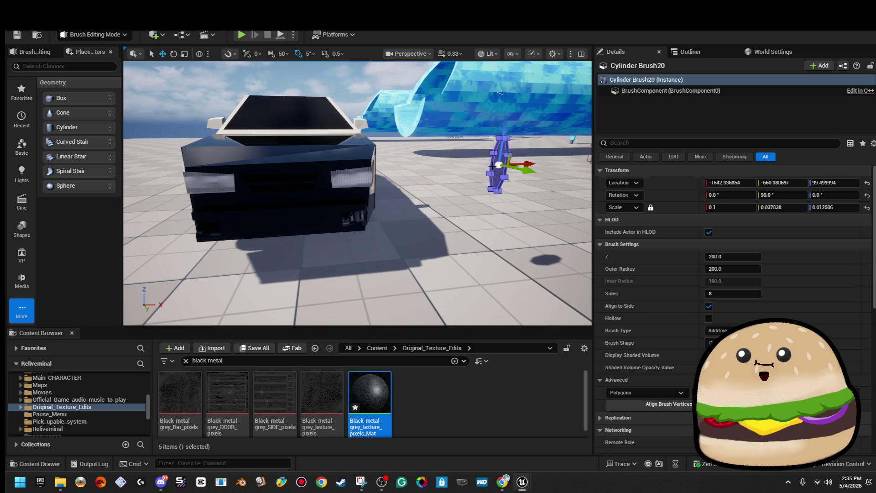
pyautogui.moveTo(302, 181); pyautogui.dragTo(321, 178)
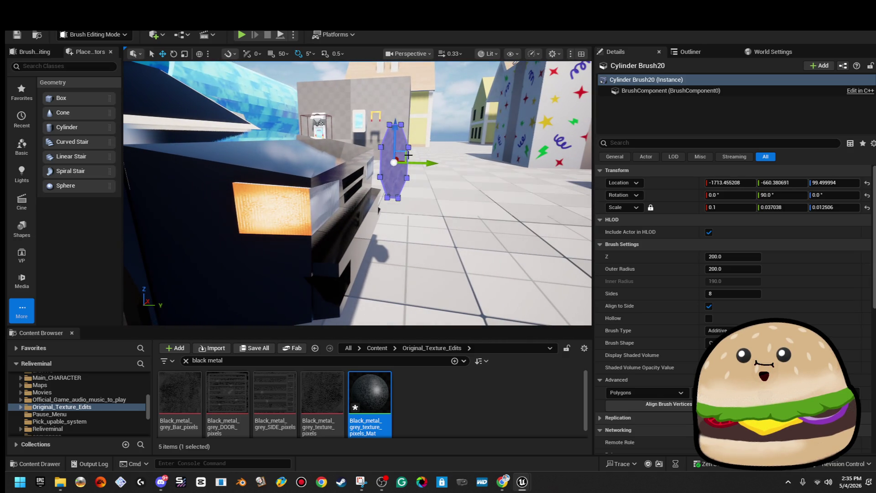
pyautogui.moveTo(384, 190)
pyautogui.mouseDown()
pyautogui.moveTo(358, 207)
pyautogui.moveTo(319, 211)
pyautogui.mouseUp()
pyautogui.press('f')
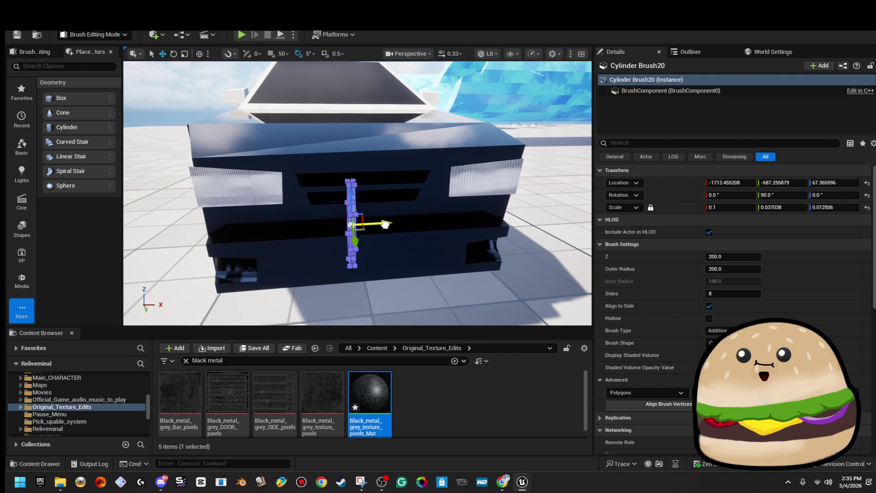
pyautogui.moveTo(356, 191); pyautogui.dragTo(315, 195)
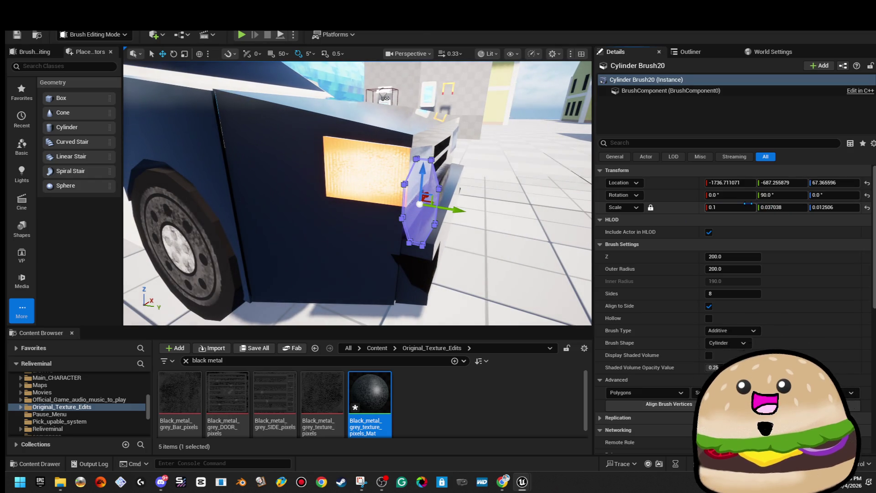
pyautogui.click(729, 207)
pyautogui.write('0.2')
pyautogui.press('Return')
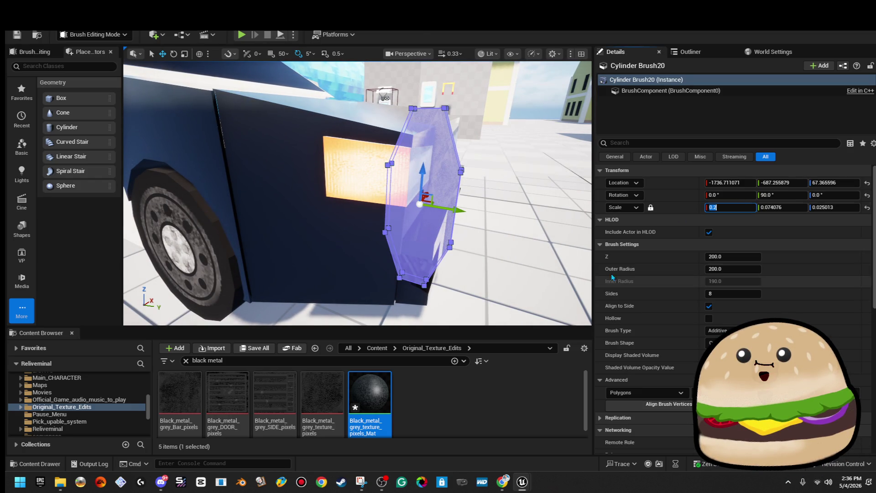
# - Nudge the cylinder brush slightly along Y and undo an oversized resize
pyautogui.moveTo(439, 169); pyautogui.dragTo(439, 168)
pyautogui.click(439, 169)
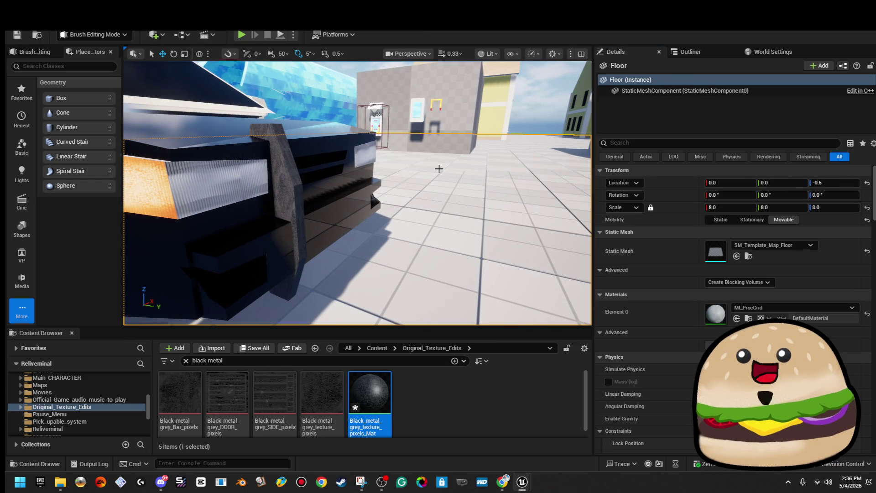
pyautogui.click(283, 202)
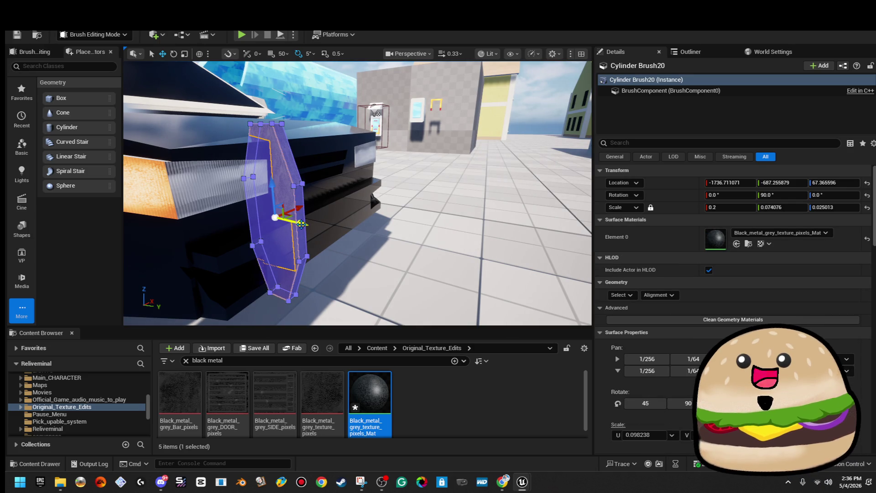
pyautogui.moveTo(315, 225); pyautogui.dragTo(315, 225)
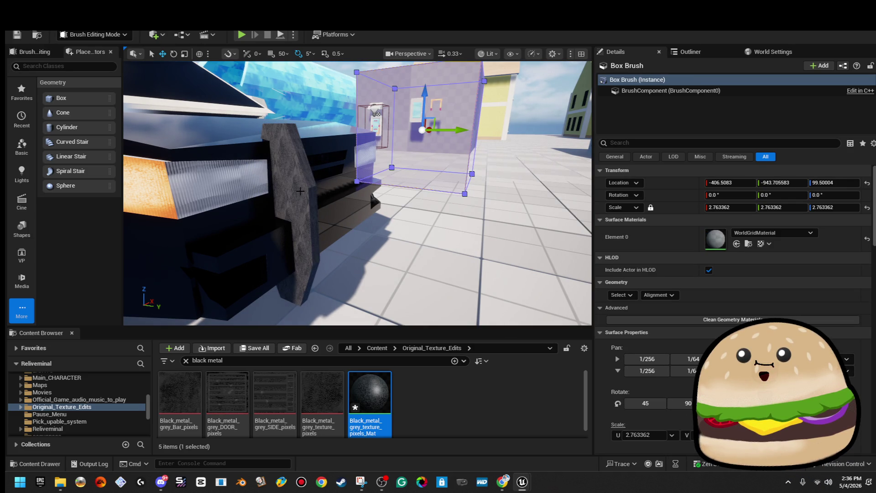
pyautogui.click(299, 191)
pyautogui.press('r')
pyautogui.moveTo(287, 188); pyautogui.dragTo(288, 187)
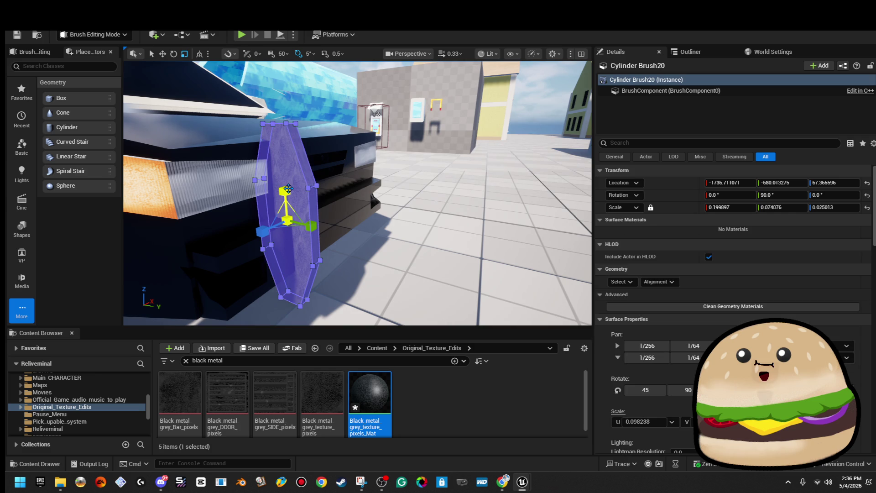
pyautogui.hotkey('ctrl', 'z')
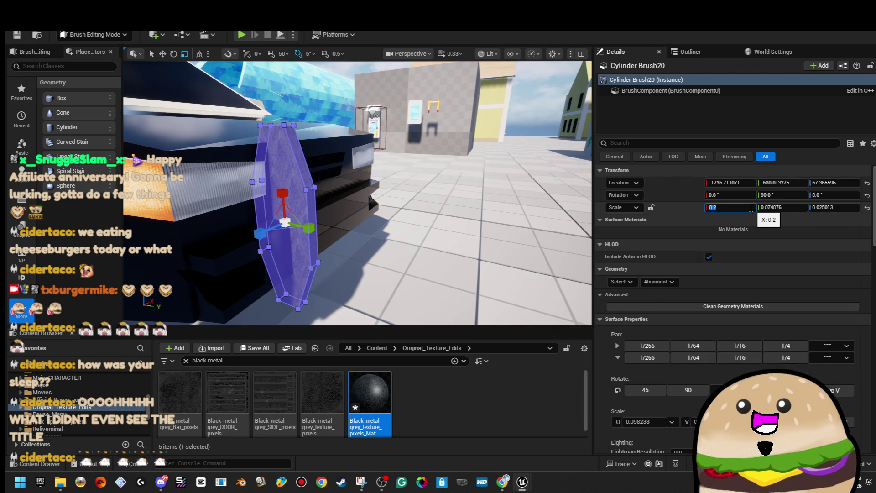
pyautogui.write('0.15')
# - Set the cylinder's X scale to 0.15, check the reference model, and slide it along Y
pyautogui.press('Return')
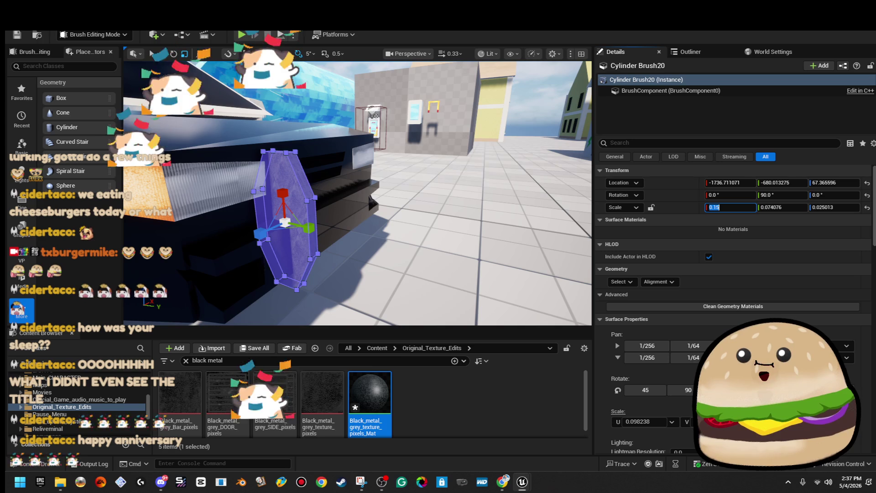
pyautogui.hotkey('alt', 'Tab')
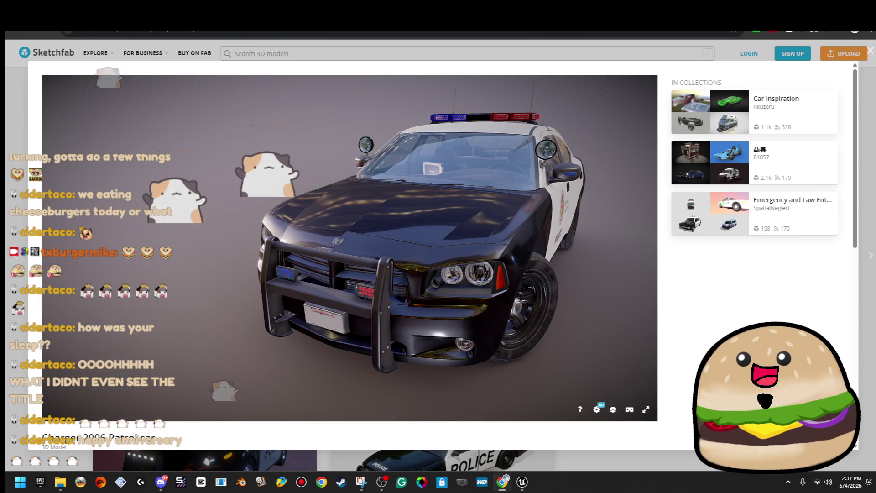
pyautogui.hotkey('alt', 'Tab')
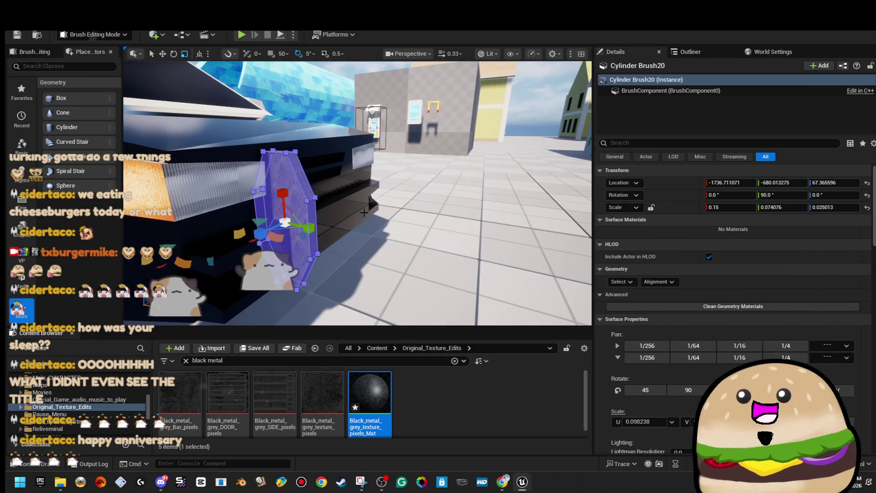
pyautogui.press('Right')
pyautogui.press('Right')
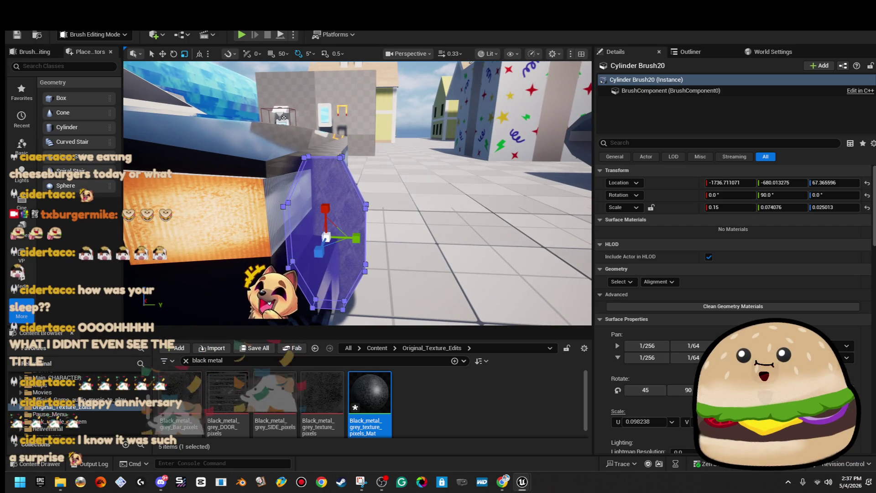
pyautogui.press('Right')
pyautogui.press('w')
pyautogui.moveTo(292, 238); pyautogui.dragTo(310, 237)
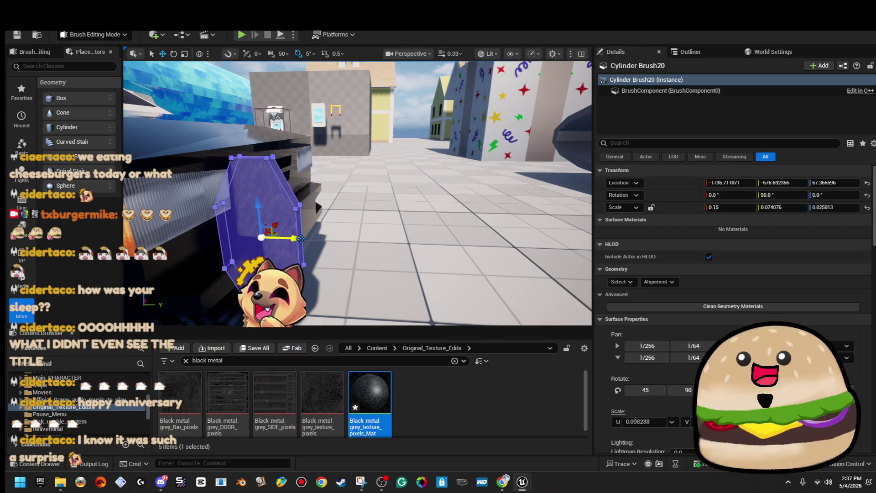
# - Select all the cylinder brush's surfaces and realign the black metal texture to fit
pyautogui.click(387, 65)
pyautogui.press('Left')
pyautogui.press('Left')
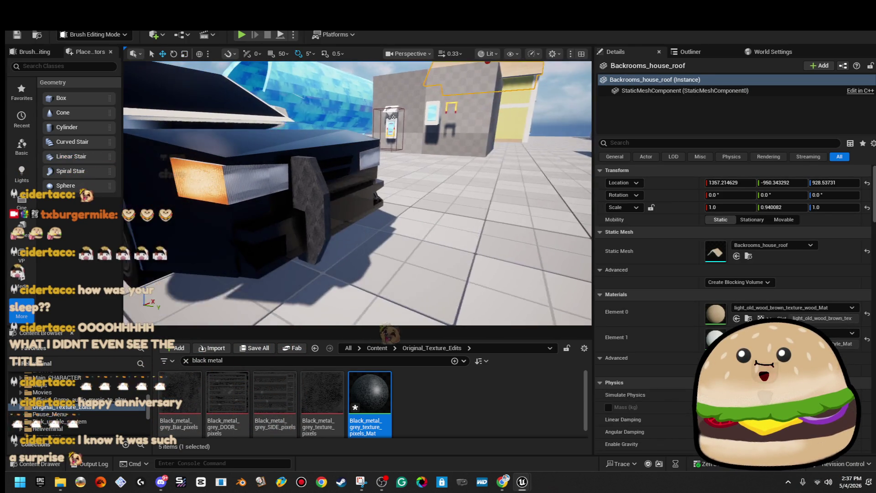
pyautogui.press('Left')
pyautogui.press('Left')
pyautogui.press('Left')
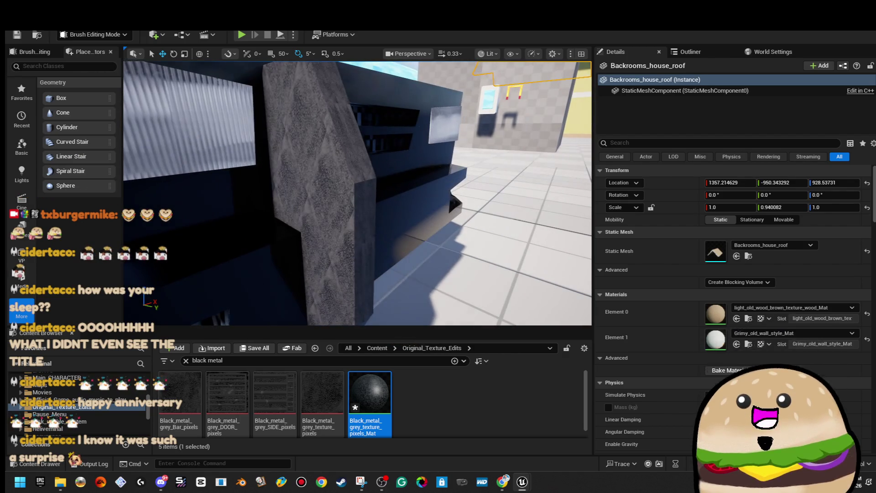
pyautogui.click(315, 192)
pyautogui.click(627, 295)
pyautogui.click(654, 322)
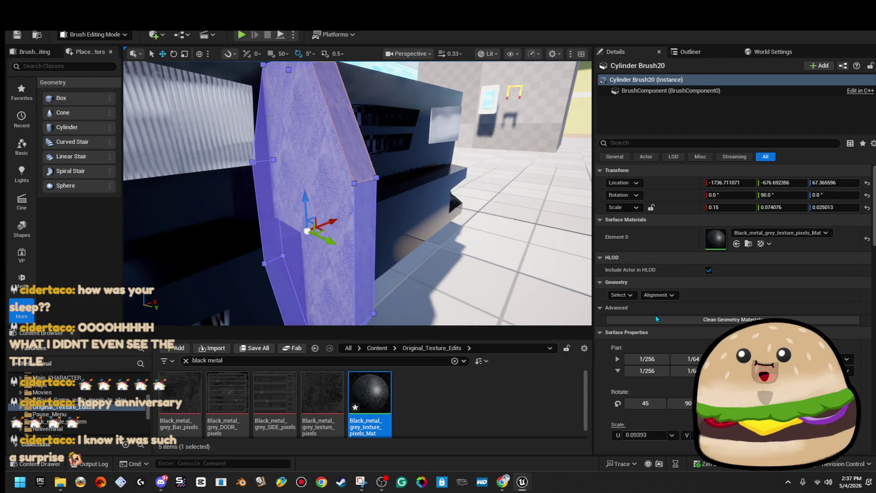
pyautogui.click(707, 351)
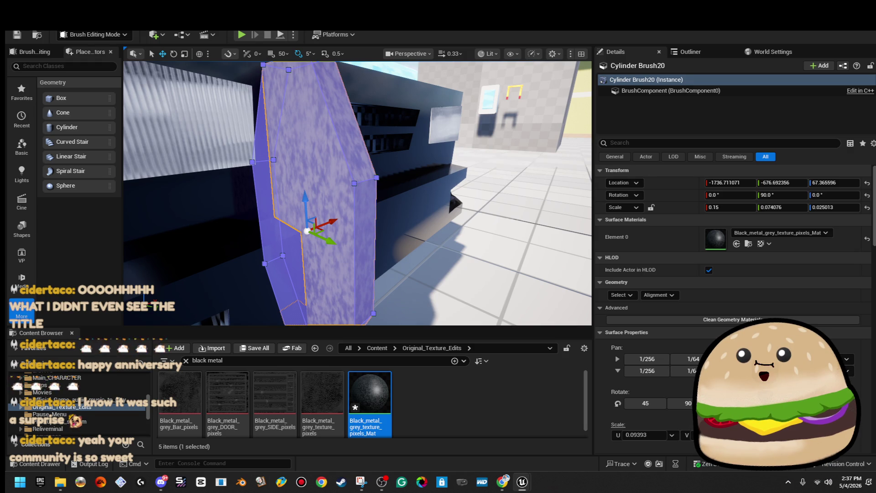
# - Inspect the nearby box brush, then reselect the cylinder brush
pyautogui.click(484, 121)
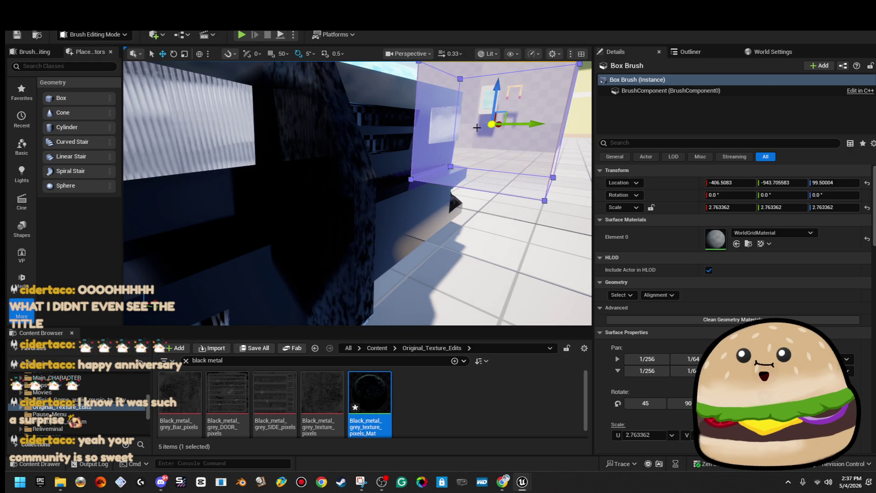
pyautogui.hotkey('ctrl', 'z')
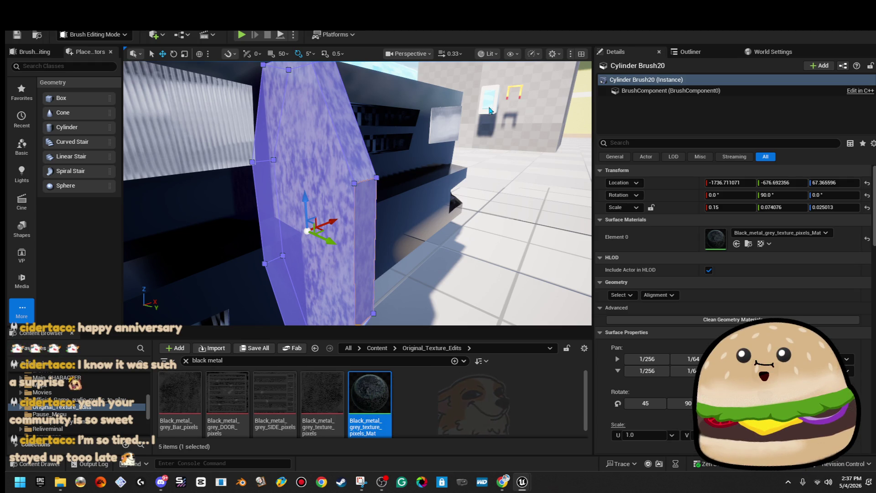
pyautogui.click(457, 145)
pyautogui.scroll(-5, 457, 145)
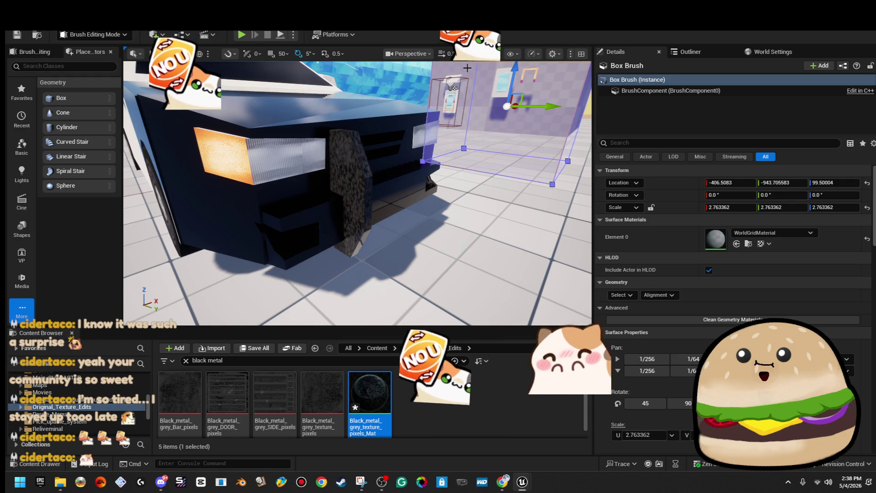
pyautogui.scroll(-3, 467, 67)
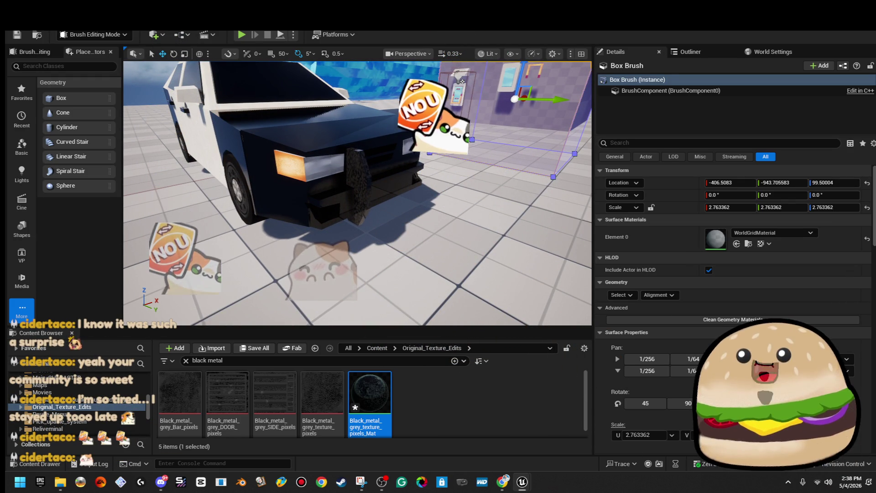
pyautogui.scroll(2, 357, 193)
pyautogui.press('w')
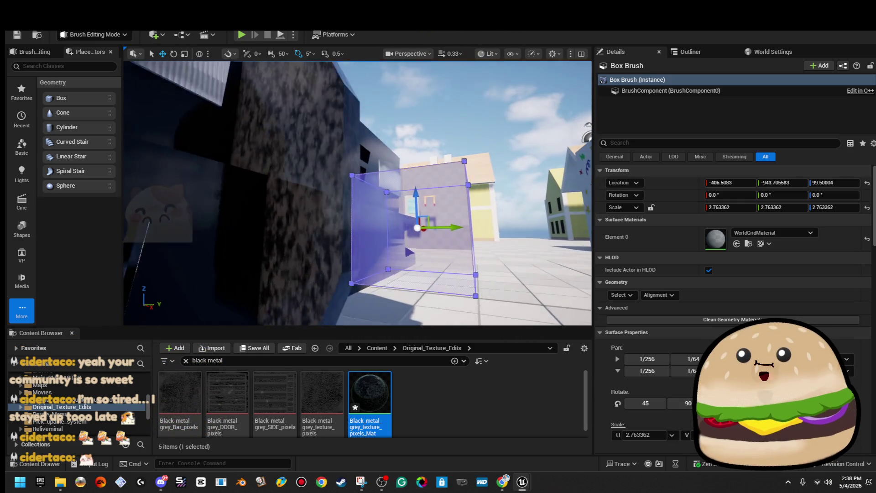
pyautogui.click(356, 243)
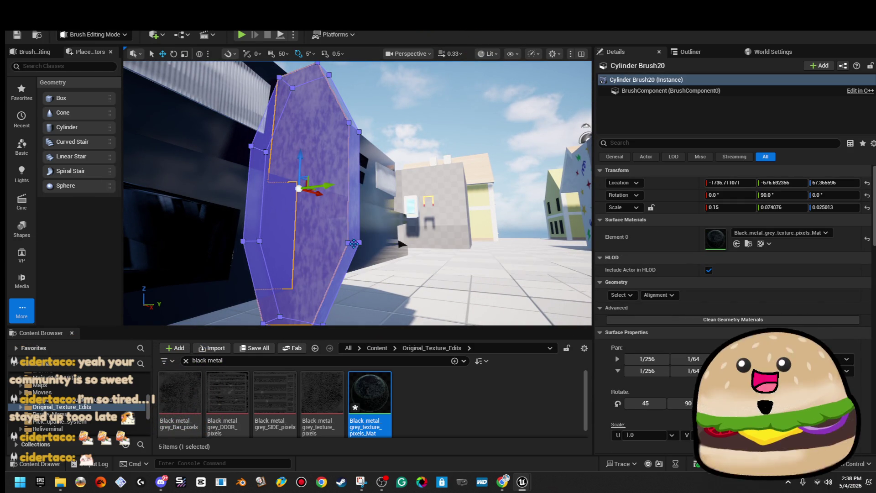
pyautogui.scroll(2, 385, 233)
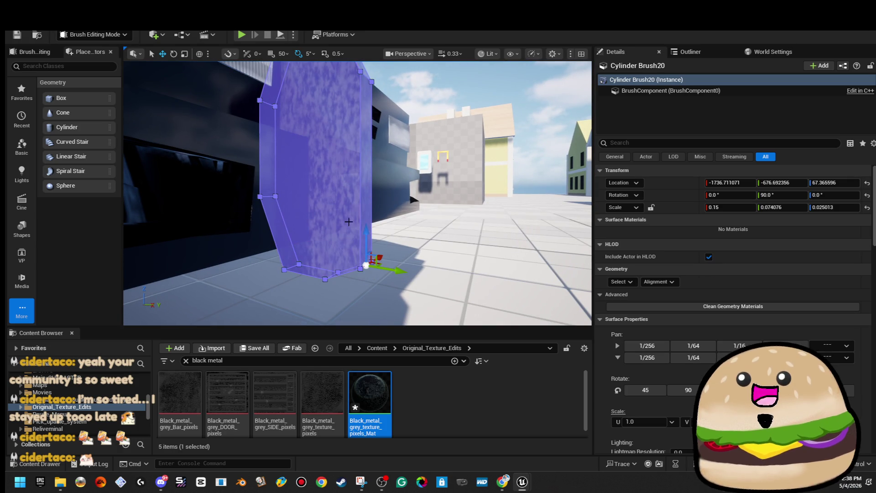
pyautogui.press('w')
pyautogui.press('q')
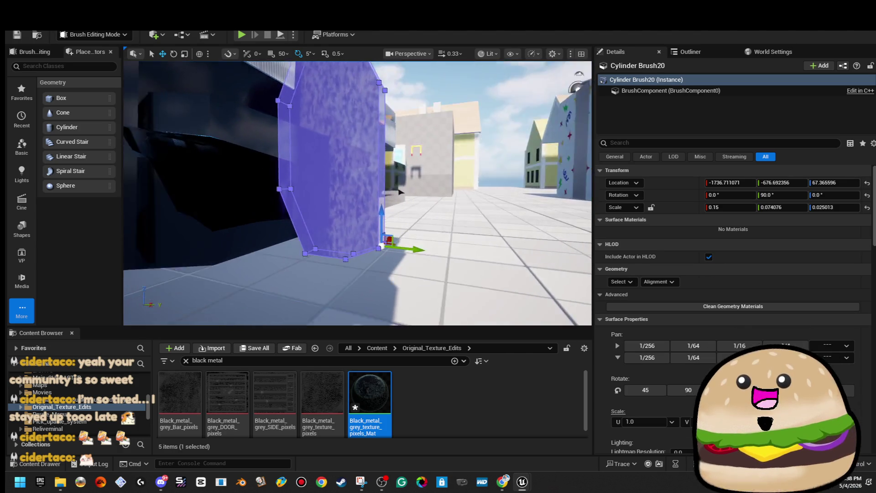
pyautogui.press('w')
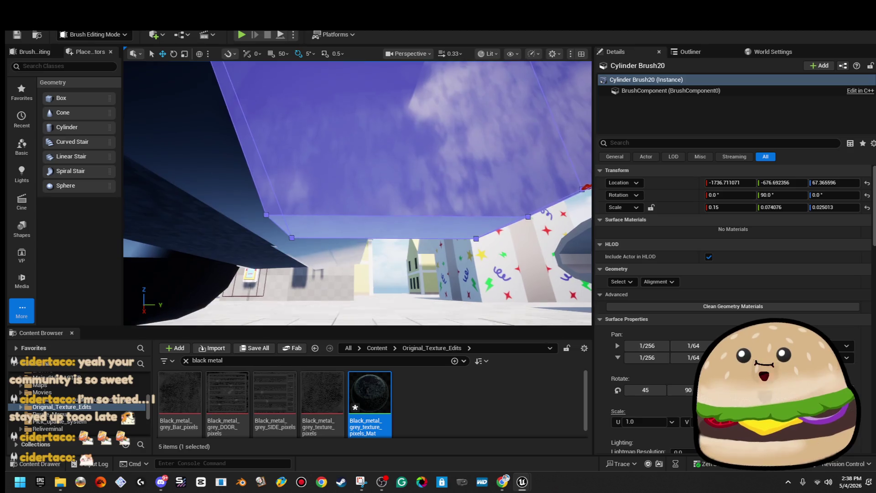
pyautogui.press('a')
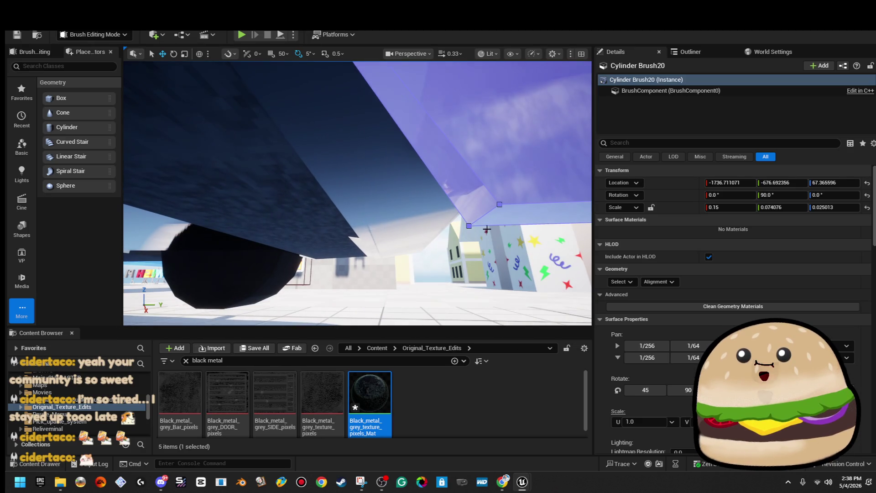
pyautogui.press('d')
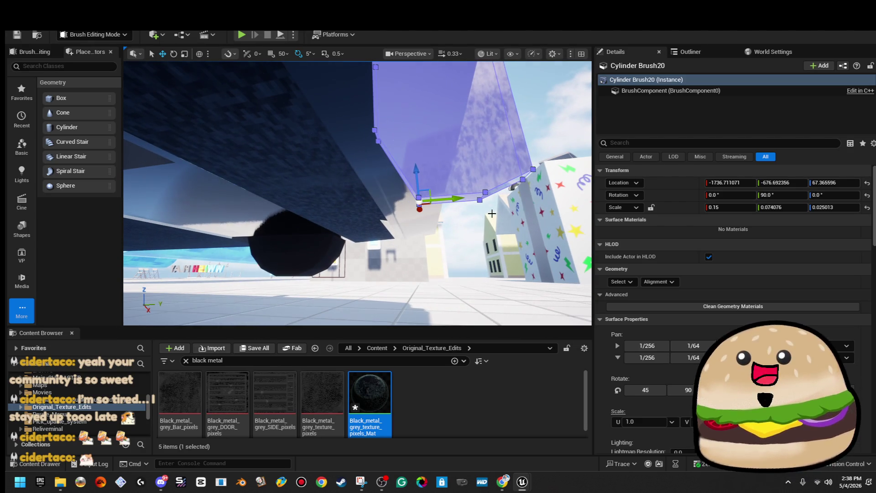
pyautogui.click(421, 201)
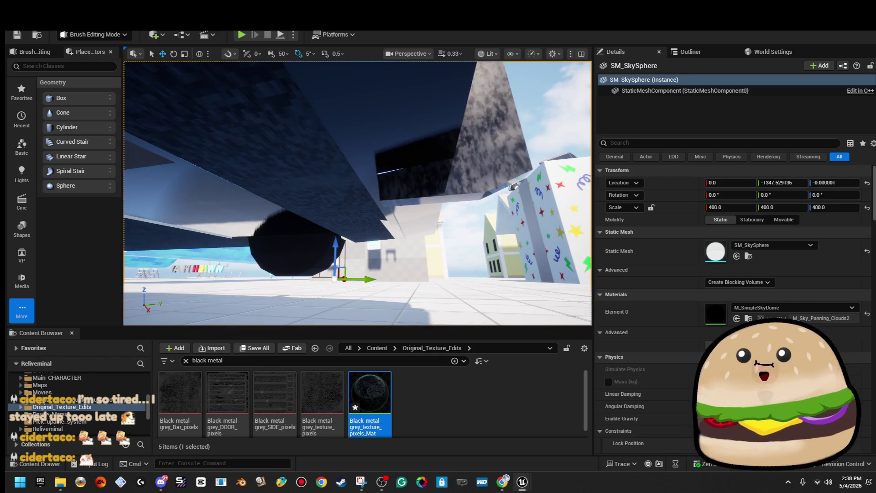
pyautogui.press('w')
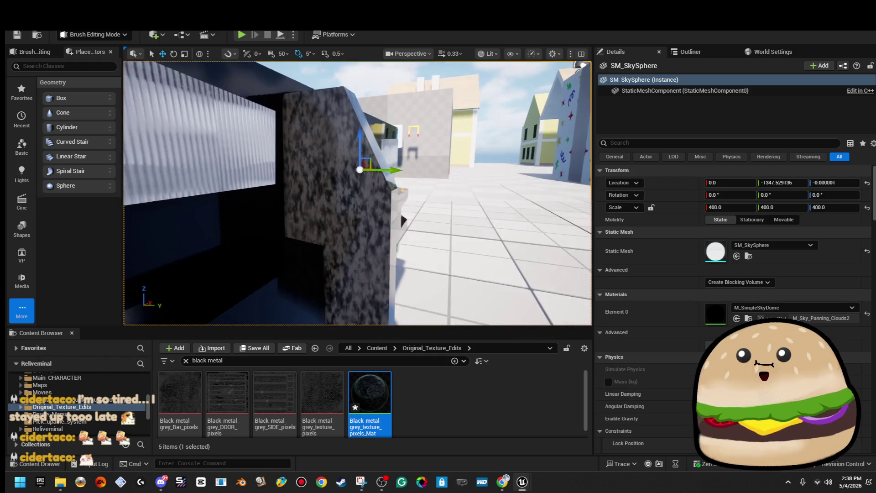
pyautogui.press('w')
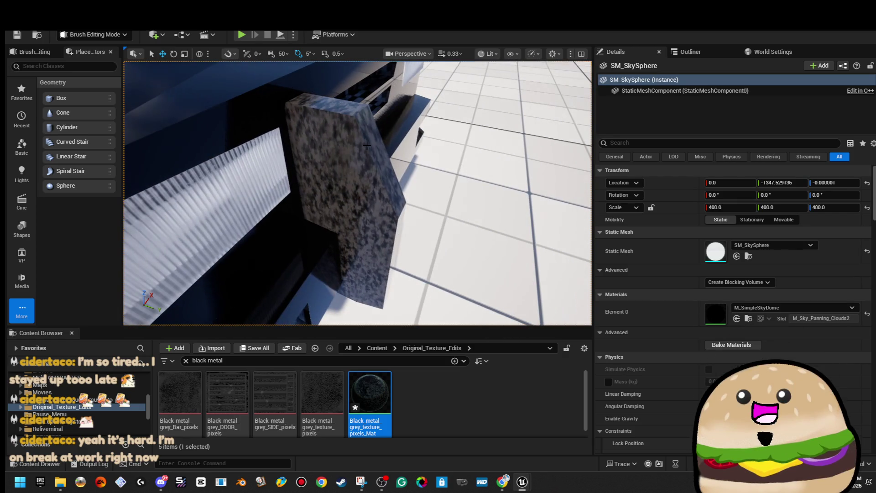
pyautogui.click(363, 147)
pyautogui.press('d')
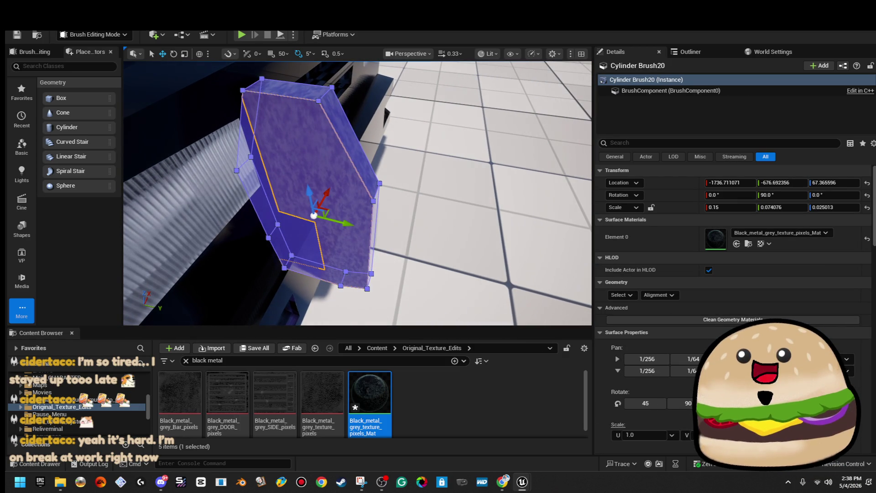
pyautogui.press('w')
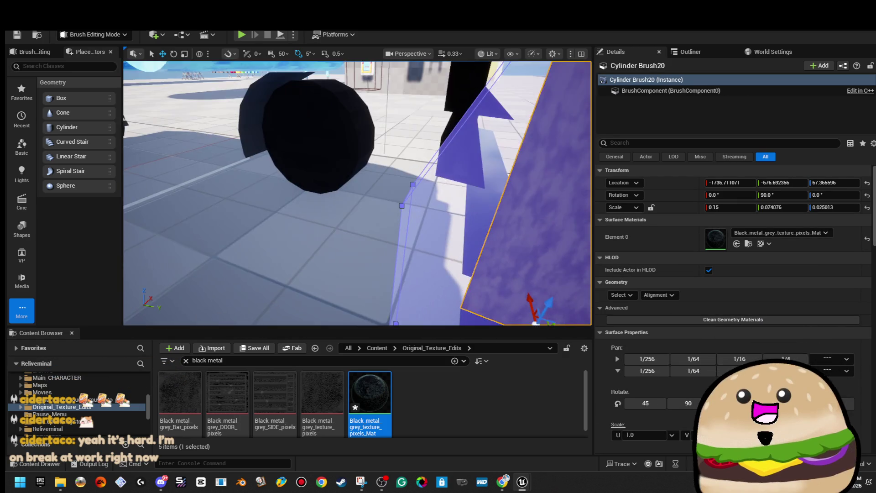
pyautogui.press('s')
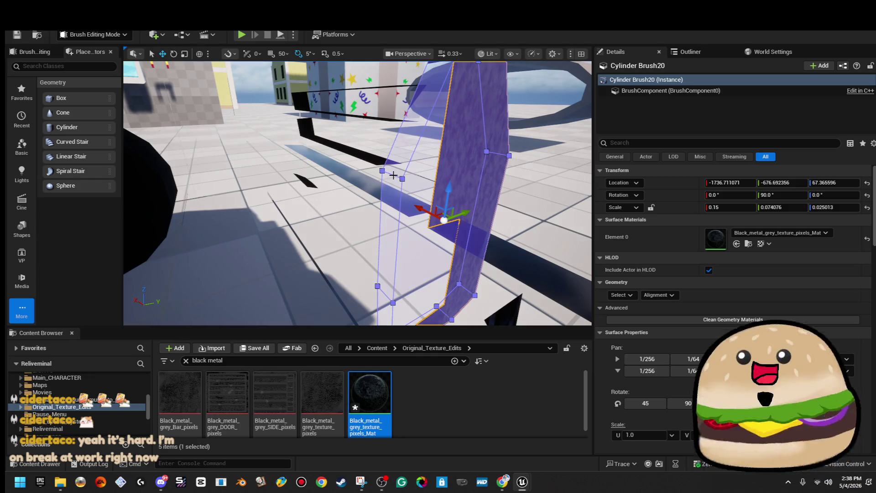
pyautogui.press('w')
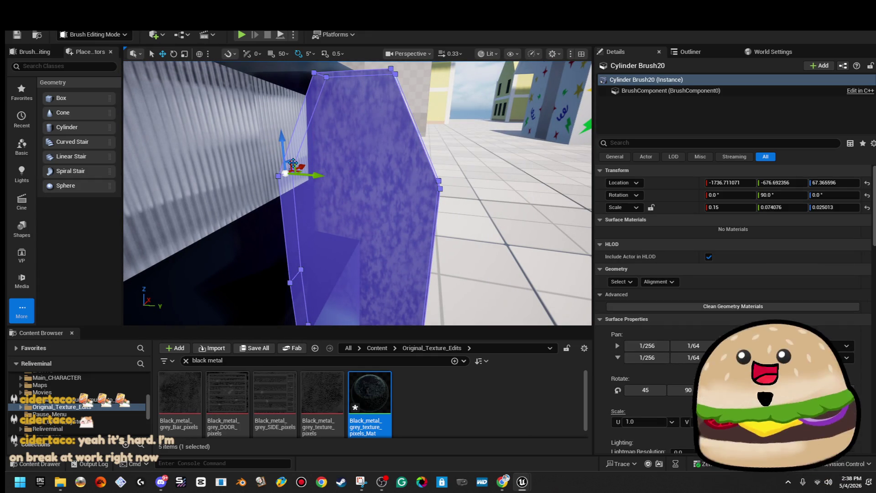
pyautogui.moveTo(290, 165)
pyautogui.mouseDown()
pyautogui.moveTo(336, 202)
pyautogui.moveTo(345, 198)
pyautogui.mouseUp()
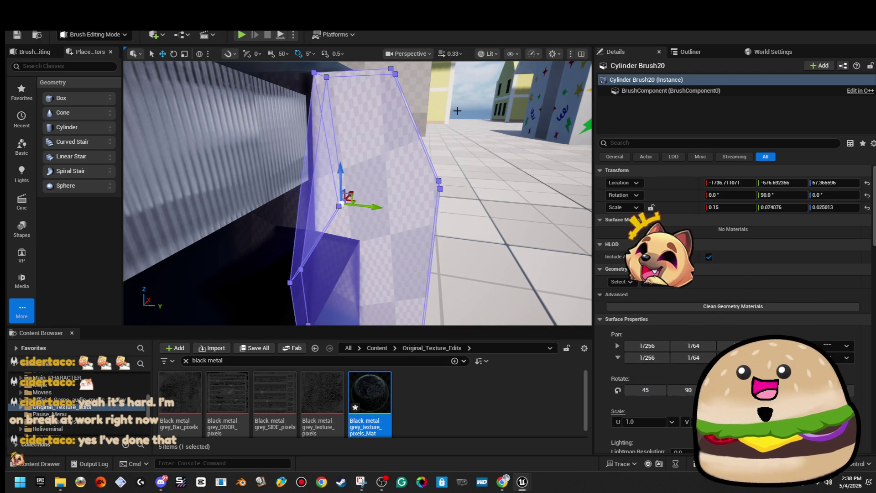
pyautogui.hotkey('ctrl', 'z')
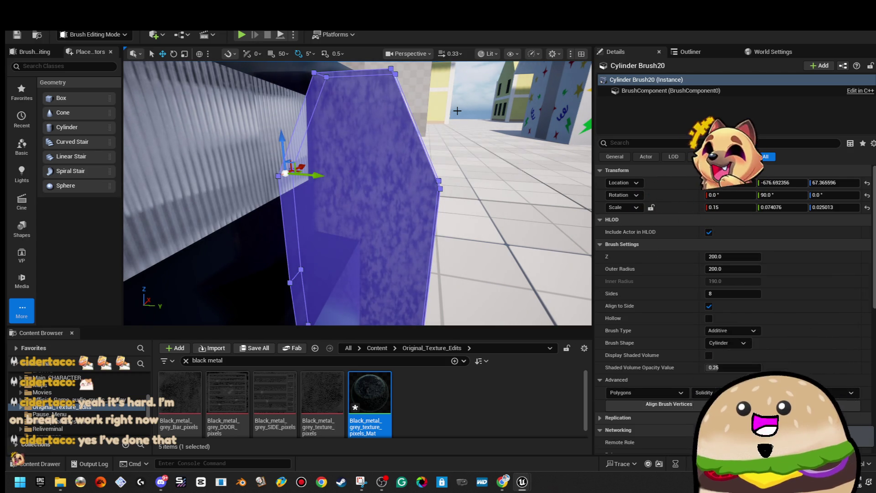
pyautogui.moveTo(457, 111)
pyautogui.mouseDown()
pyautogui.moveTo(464, 216)
pyautogui.moveTo(491, 135)
pyautogui.mouseUp()
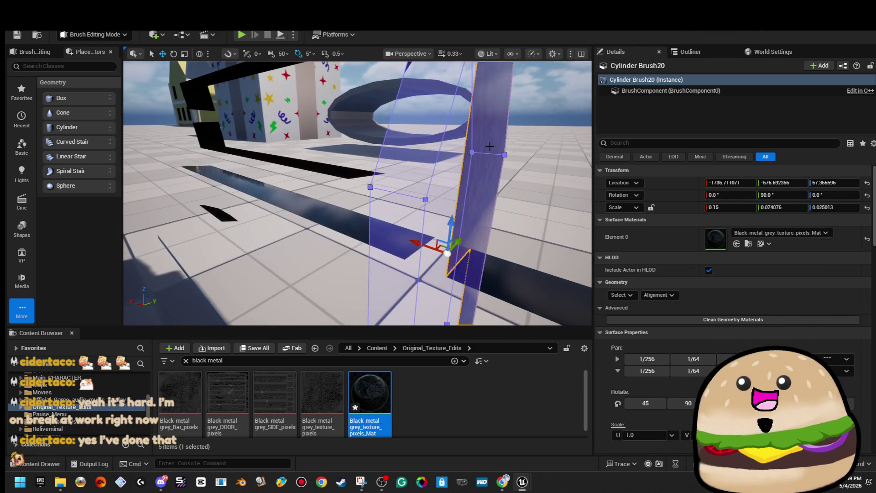
# - Select the cylinder brush's faces and pull a vertex outward to angle its lower side
pyautogui.click(398, 191)
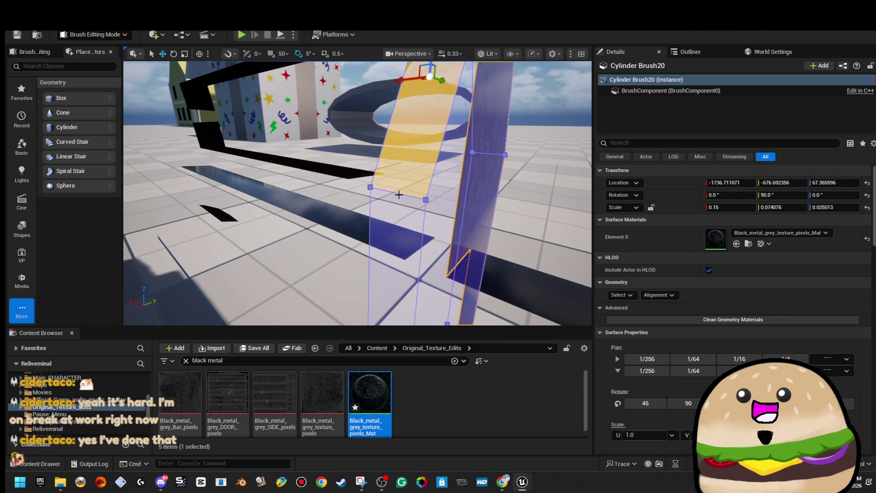
pyautogui.click(400, 196)
pyautogui.moveTo(400, 197); pyautogui.dragTo(408, 193)
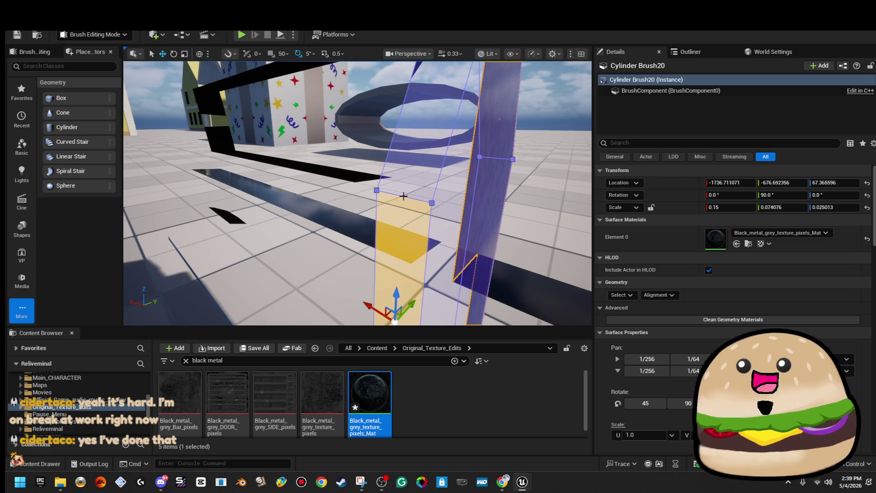
pyautogui.click(400, 194)
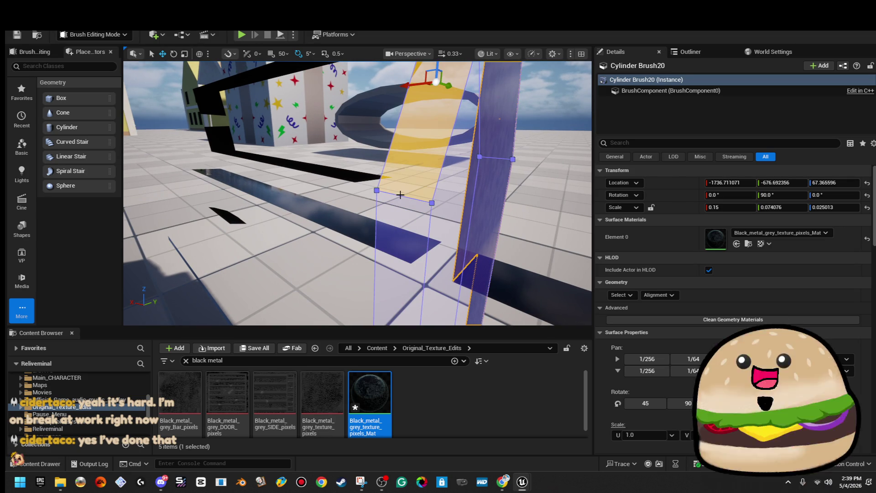
pyautogui.click(399, 195)
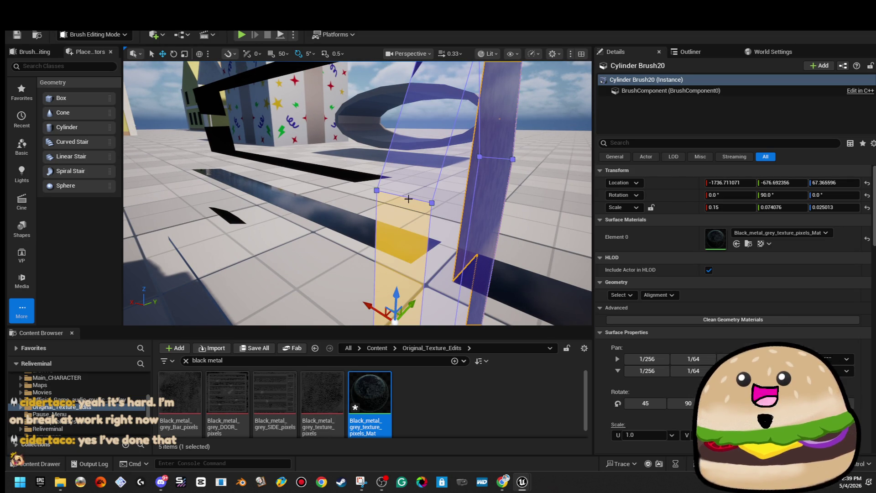
pyautogui.moveTo(397, 194)
pyautogui.mouseDown()
pyautogui.moveTo(315, 182)
pyautogui.moveTo(324, 154)
pyautogui.mouseUp()
pyautogui.click(357, 184)
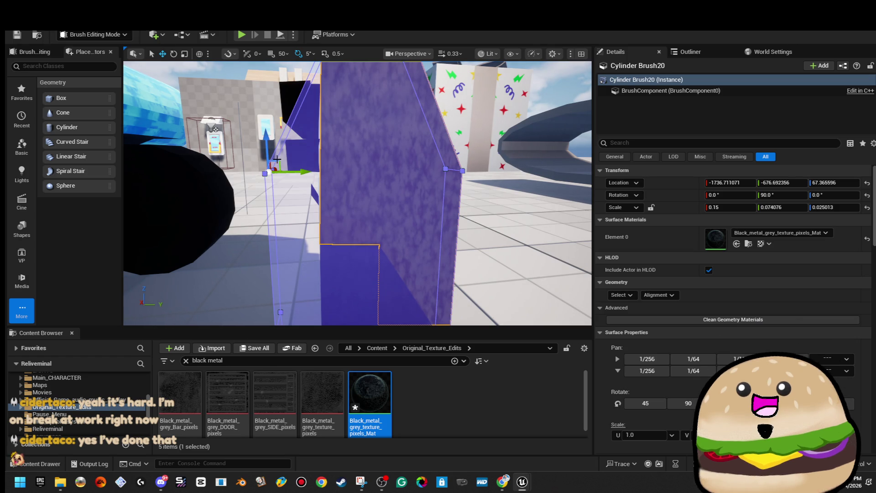
pyautogui.moveTo(280, 161)
pyautogui.mouseDown()
pyautogui.moveTo(363, 186)
pyautogui.moveTo(310, 263)
pyautogui.moveTo(320, 237)
pyautogui.mouseUp()
# - Move the view closer to the car and reselect the cylinder brush
pyautogui.click(347, 114)
pyautogui.moveTo(346, 114)
pyautogui.mouseDown()
pyautogui.moveTo(435, 211)
pyautogui.moveTo(411, 219)
pyautogui.mouseUp()
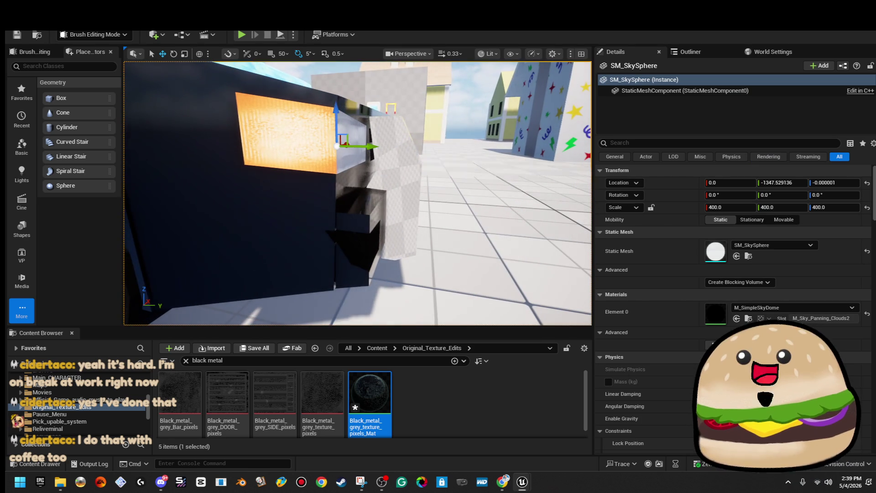
pyautogui.click(292, 233)
pyautogui.moveTo(368, 186); pyautogui.dragTo(373, 185)
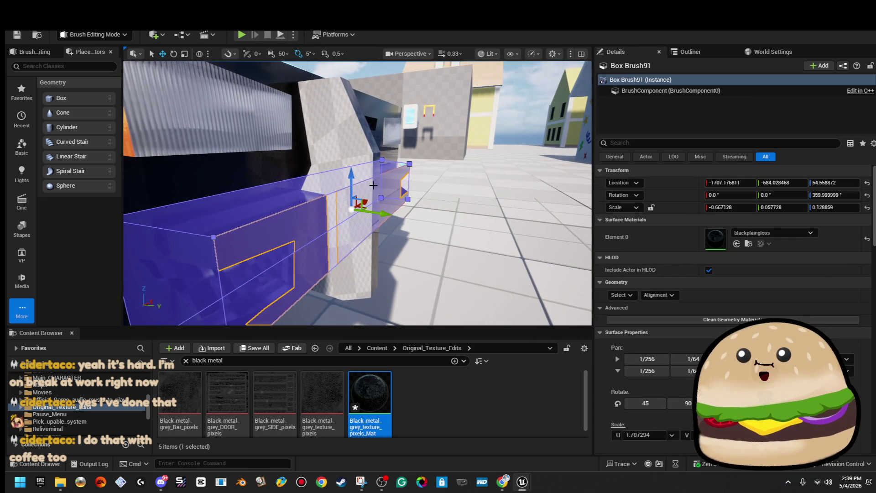
pyautogui.click(372, 185)
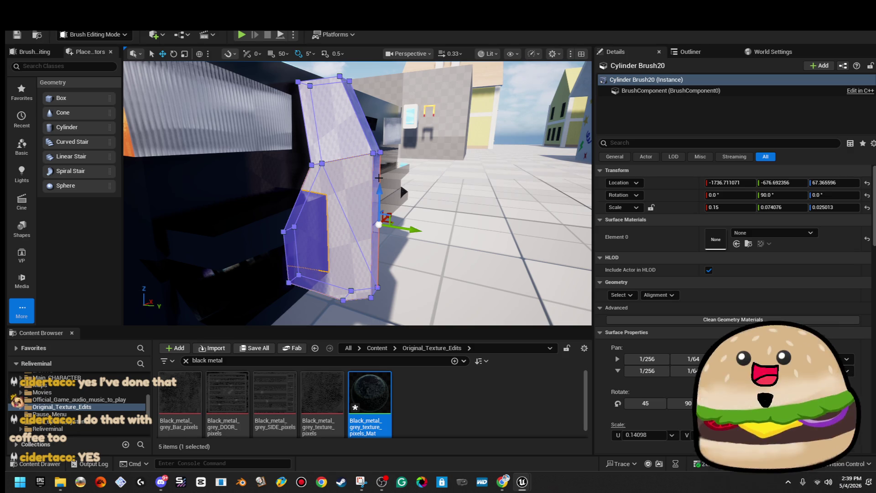
pyautogui.moveTo(378, 177)
pyautogui.mouseDown()
pyautogui.moveTo(408, 175)
pyautogui.moveTo(362, 179)
pyautogui.mouseUp()
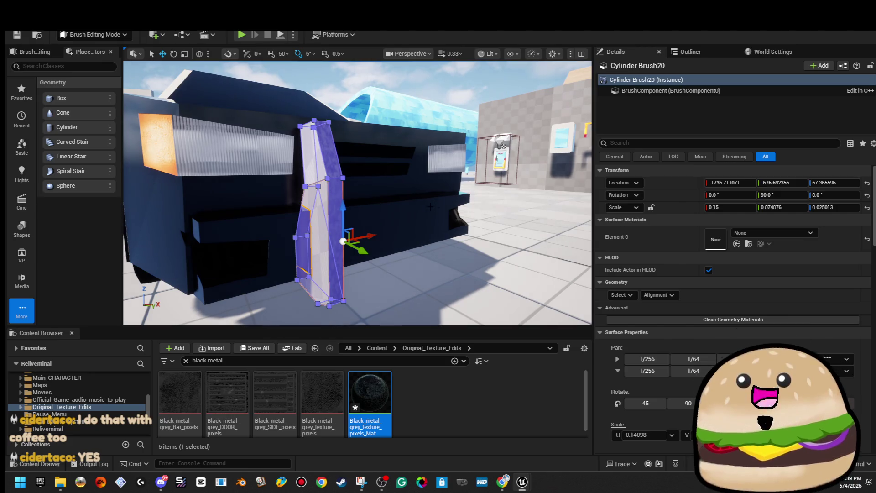
# - Shrink the cylinder brush with locked proportions to 0.14, then 0.12 scale
pyautogui.click(651, 207)
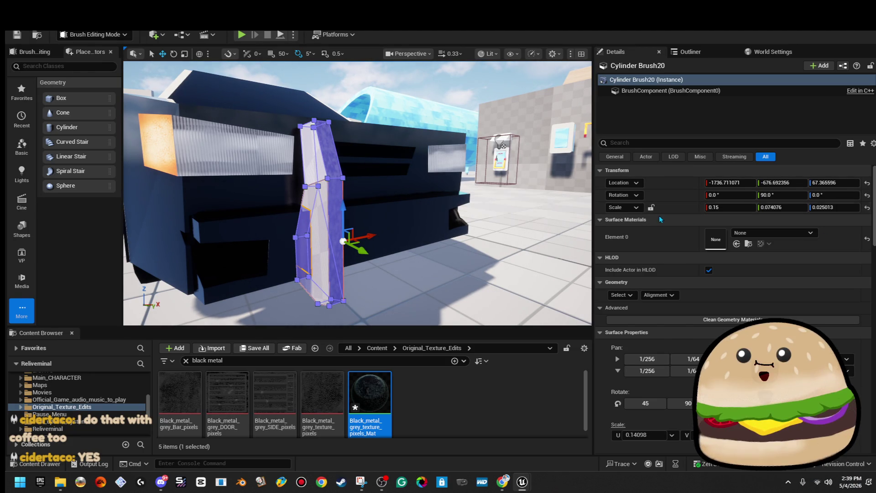
pyautogui.click(725, 207)
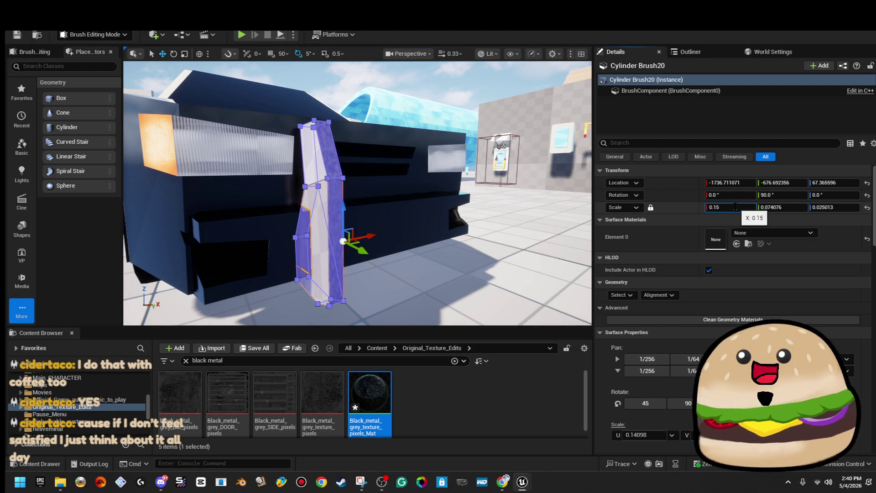
pyautogui.write('0.14')
pyautogui.press('Return')
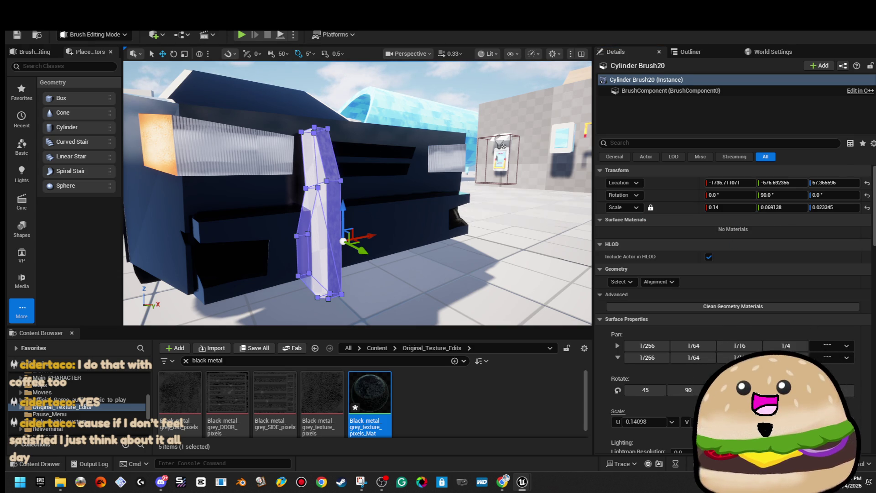
pyautogui.click(401, 86)
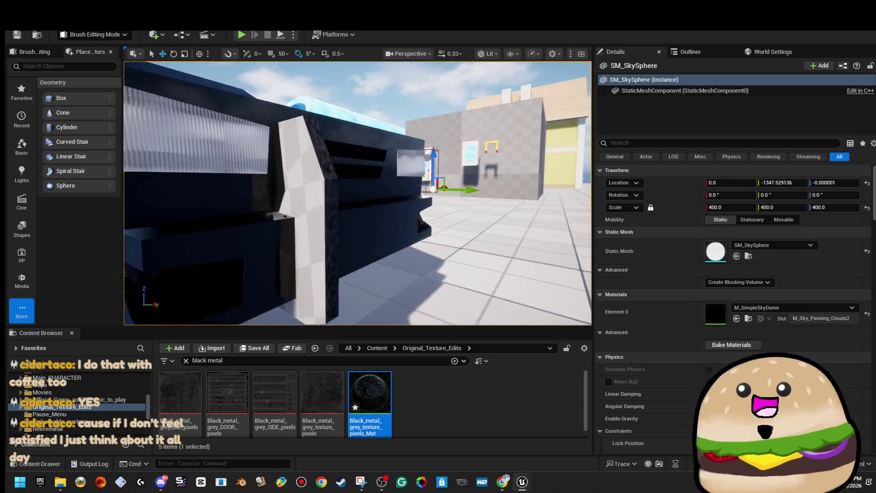
pyautogui.click(328, 196)
pyautogui.click(737, 208)
pyautogui.write('0.12')
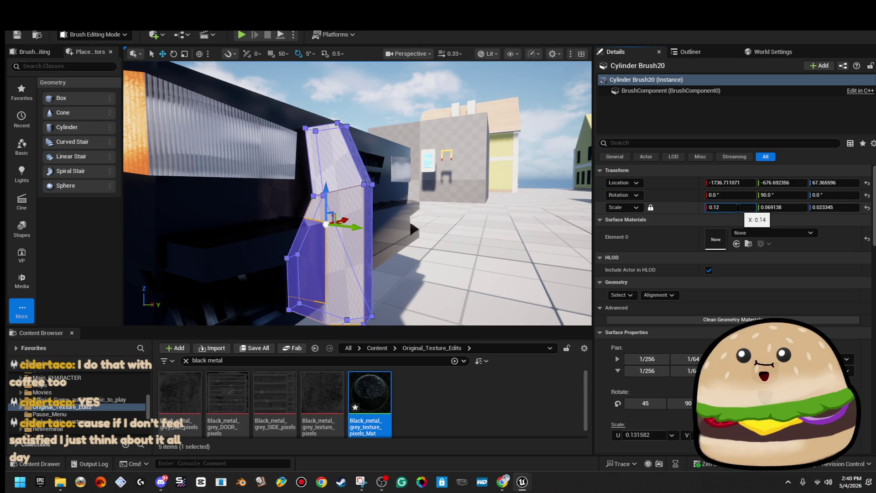
pyautogui.press('Return')
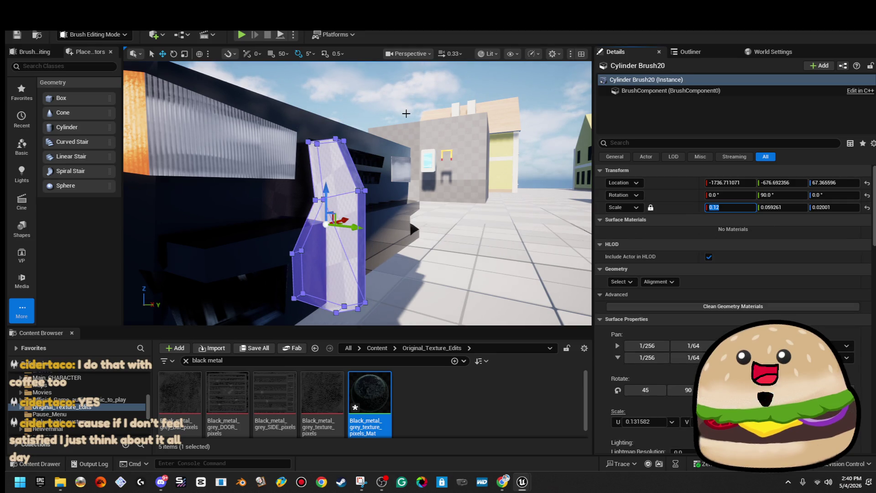
# - Reset the X scale to 0.15, settle it at 0.13, and raise the brush slightly
pyautogui.click(409, 167)
pyautogui.click(408, 168)
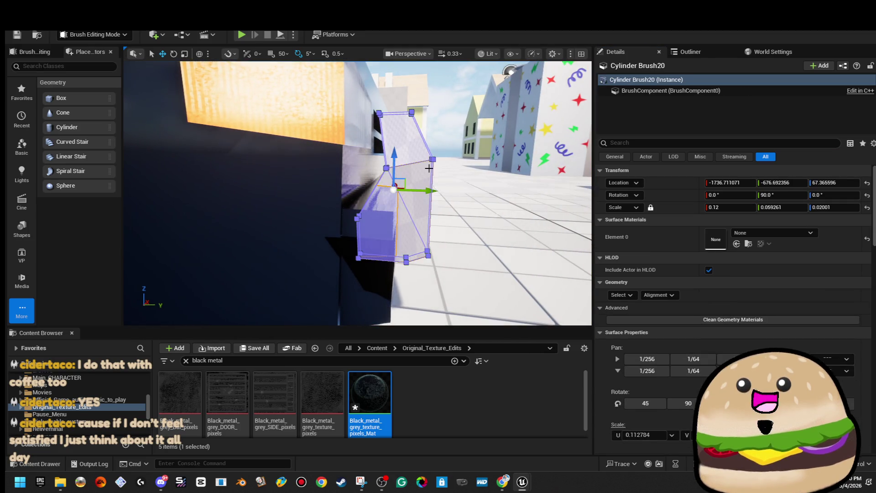
pyautogui.press('f')
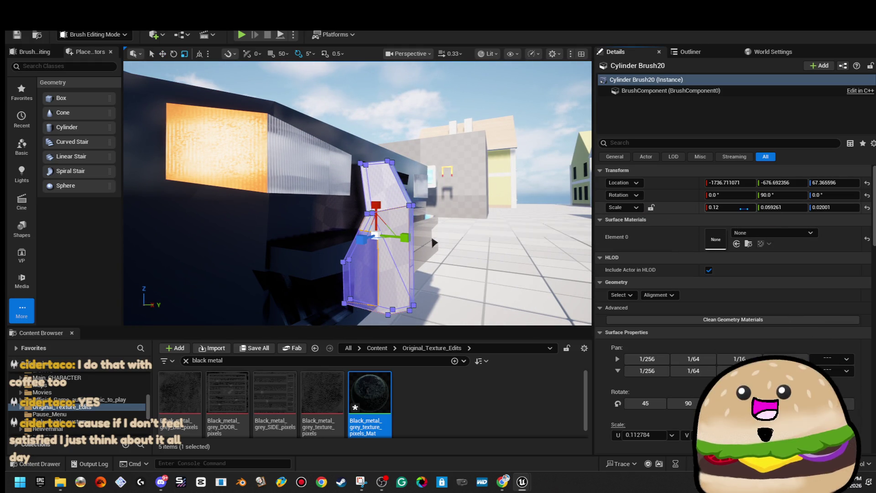
pyautogui.write('.15')
pyautogui.press('Return')
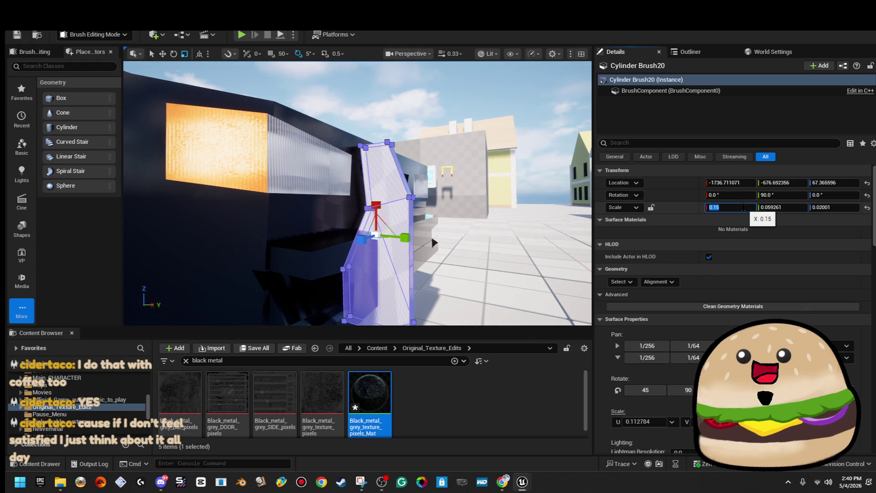
pyautogui.press('Return')
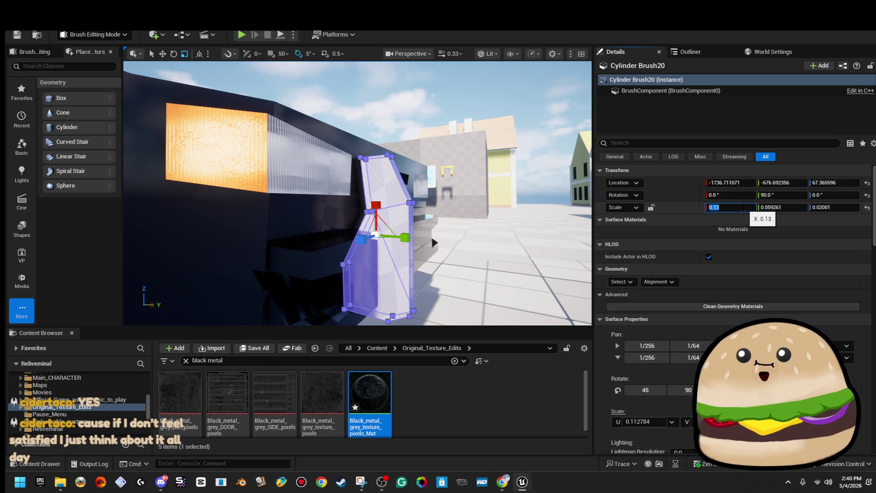
pyautogui.moveTo(403, 199)
pyautogui.mouseDown()
pyautogui.moveTo(395, 203)
pyautogui.moveTo(402, 199)
pyautogui.moveTo(385, 187)
pyautogui.mouseUp()
pyautogui.press('w')
# - Select all of the post's surfaces and realign their texture
pyautogui.click(400, 107)
pyautogui.moveTo(399, 107); pyautogui.dragTo(361, 119)
pyautogui.click(422, 196)
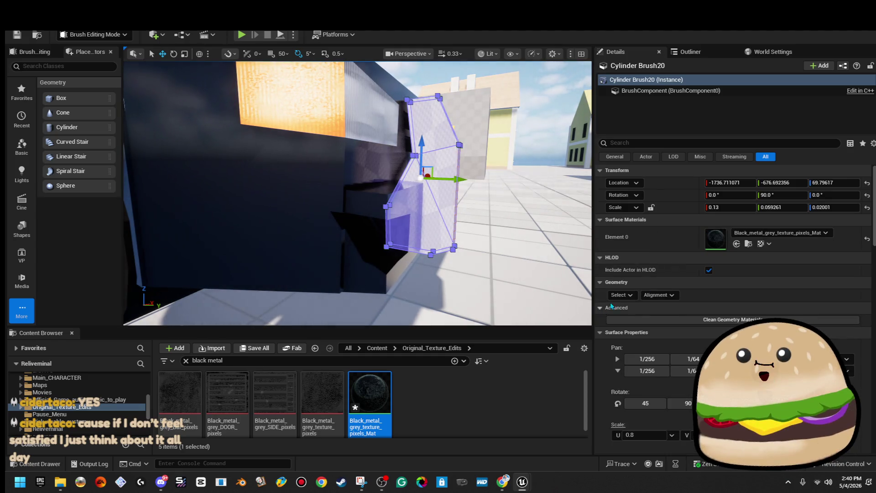
pyautogui.click(621, 295)
pyautogui.click(666, 306)
pyautogui.click(671, 283)
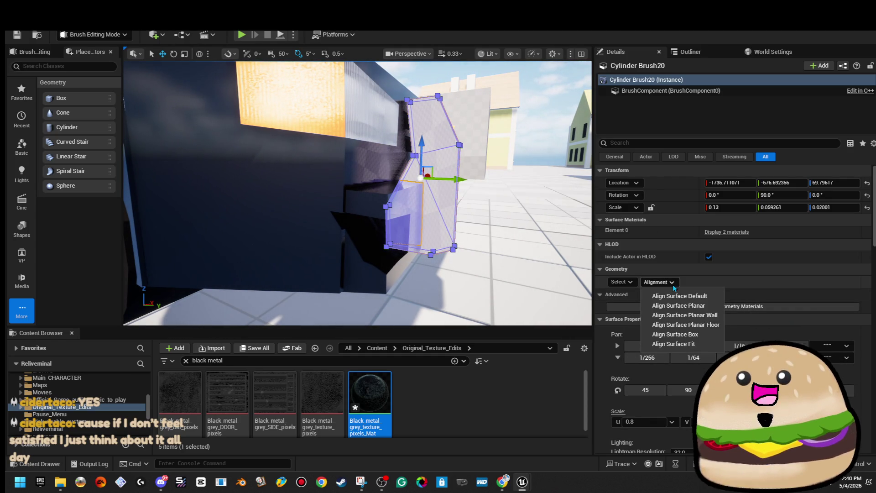
pyautogui.click(689, 334)
pyautogui.click(536, 129)
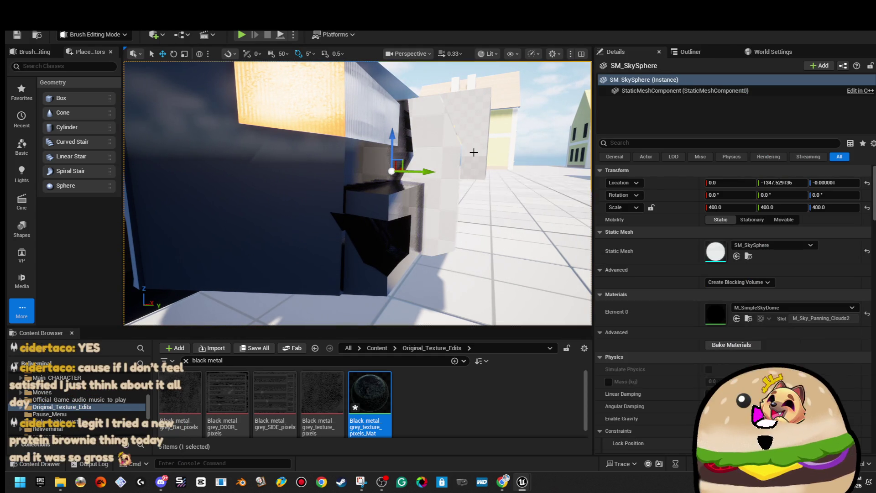
# - Apply Black_metal_grey_texture_pixels_Mat to all surfaces of the post
pyautogui.click(449, 153)
pyautogui.click(630, 297)
pyautogui.click(363, 396)
pyautogui.moveTo(363, 396); pyautogui.dragTo(715, 237)
pyautogui.click(536, 129)
pyautogui.click(450, 183)
pyautogui.click(627, 296)
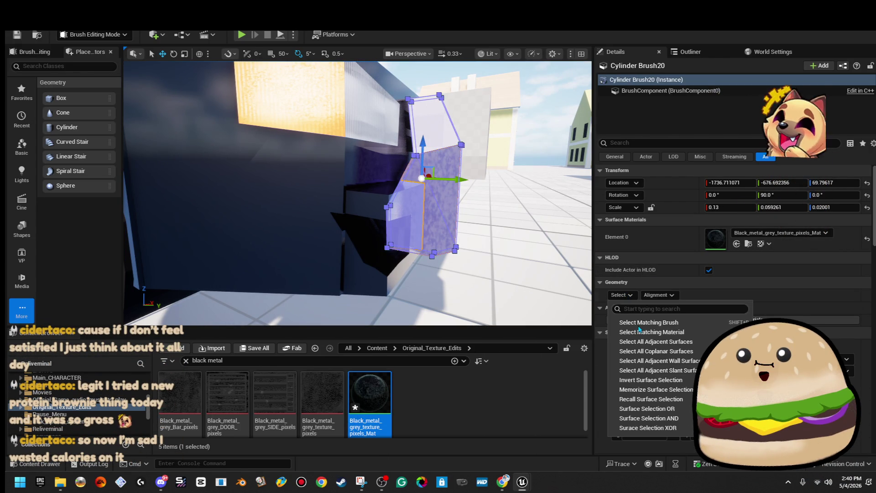
pyautogui.click(639, 319)
pyautogui.click(724, 231)
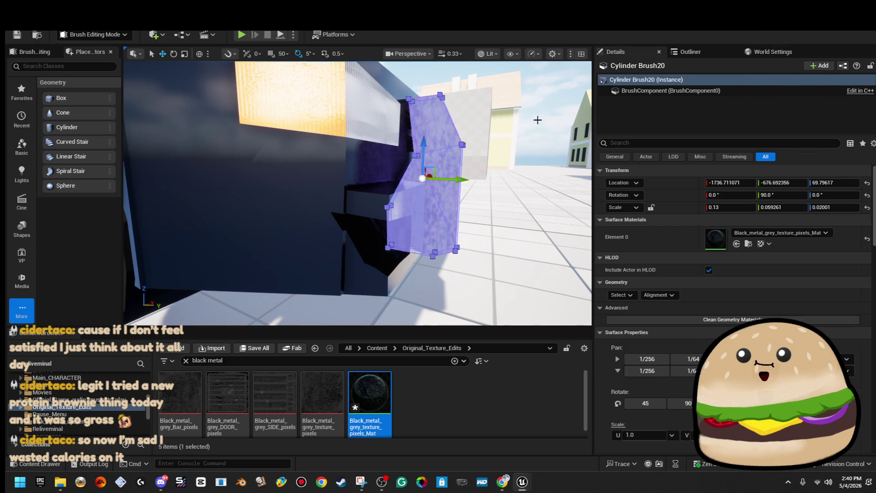
pyautogui.click(537, 119)
pyautogui.scroll(-5, 536, 119)
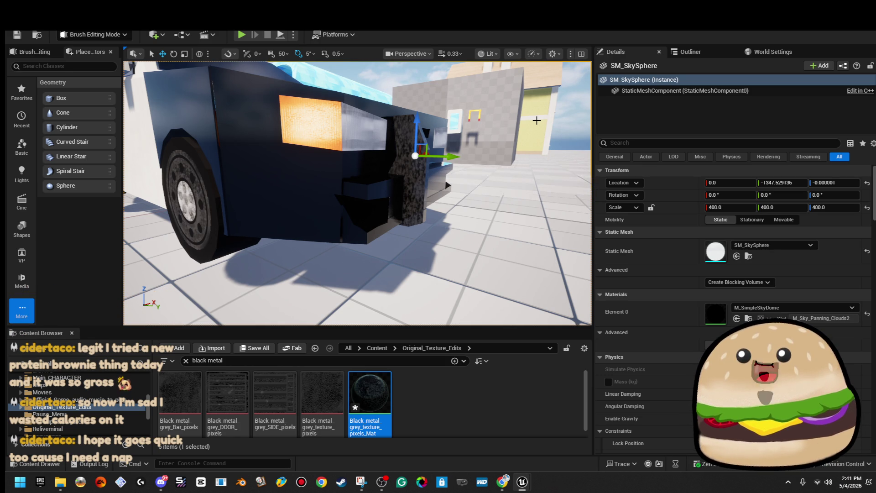
# - Thin the front post to a Y scale of 0.04
pyautogui.click(410, 186)
pyautogui.press('r')
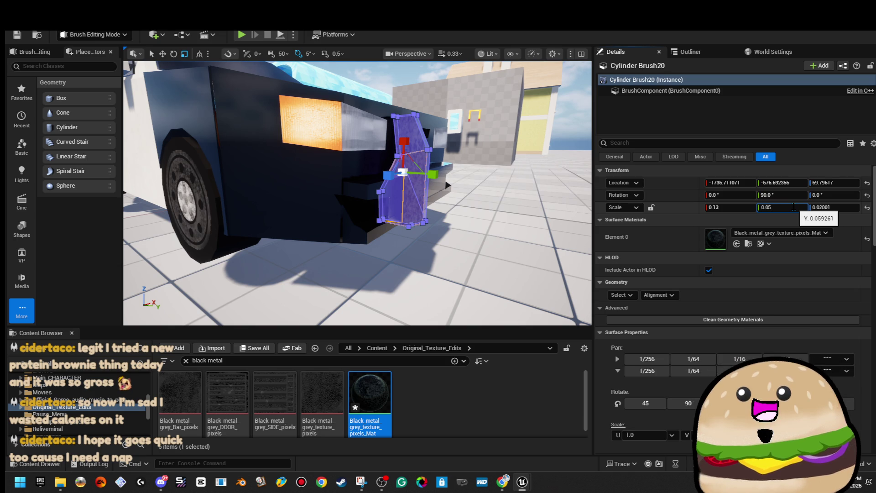
pyautogui.write('0.04')
pyautogui.click(793, 208)
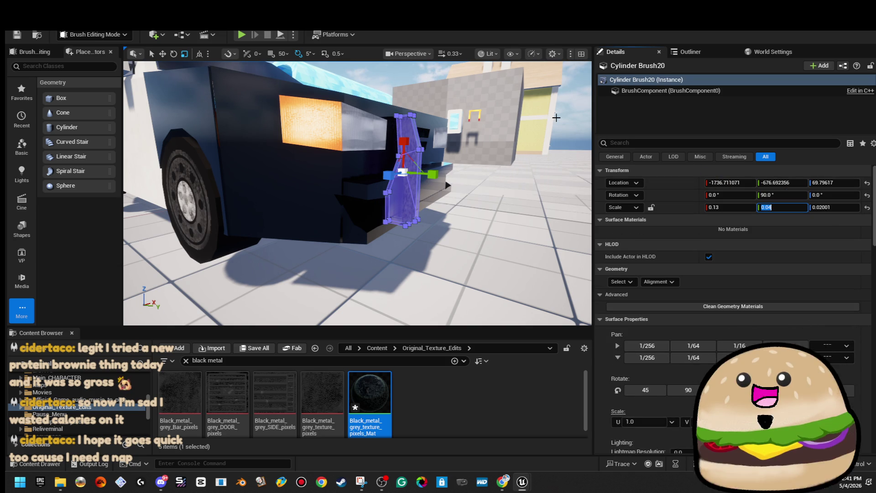
pyautogui.click(556, 117)
# - Duplicate the post along X, creating Cylinder Brush21 beside it
pyautogui.moveTo(555, 117); pyautogui.dragTo(445, 186)
pyautogui.click(451, 182)
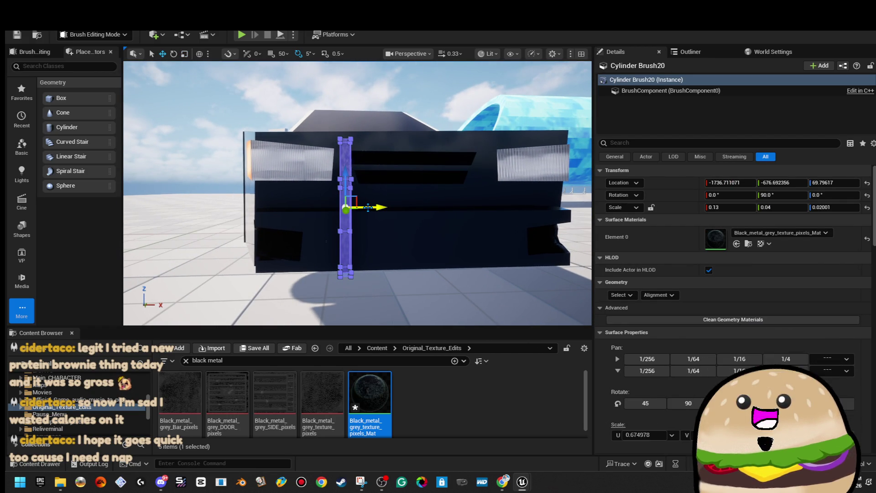
pyautogui.moveTo(377, 207); pyautogui.dragTo(473, 206)
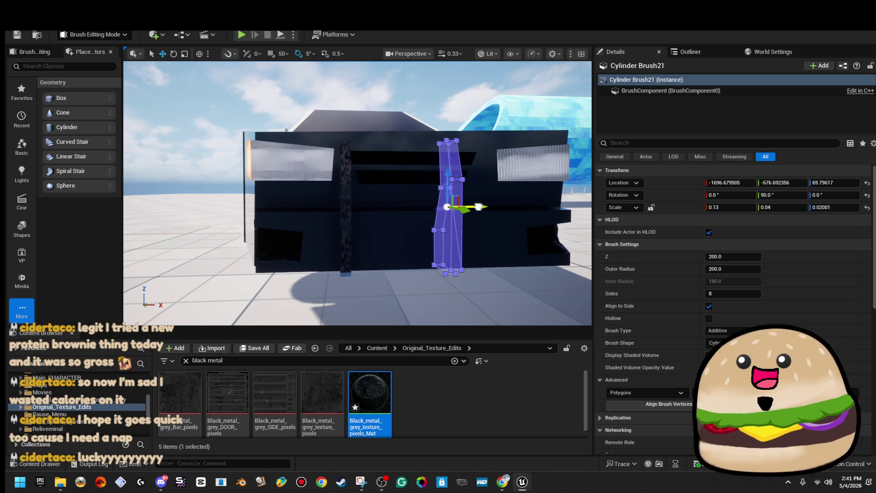
# - Slide Cylinder Brush21 further right so the two posts are spaced apart, then orbit to check them
pyautogui.press('f')
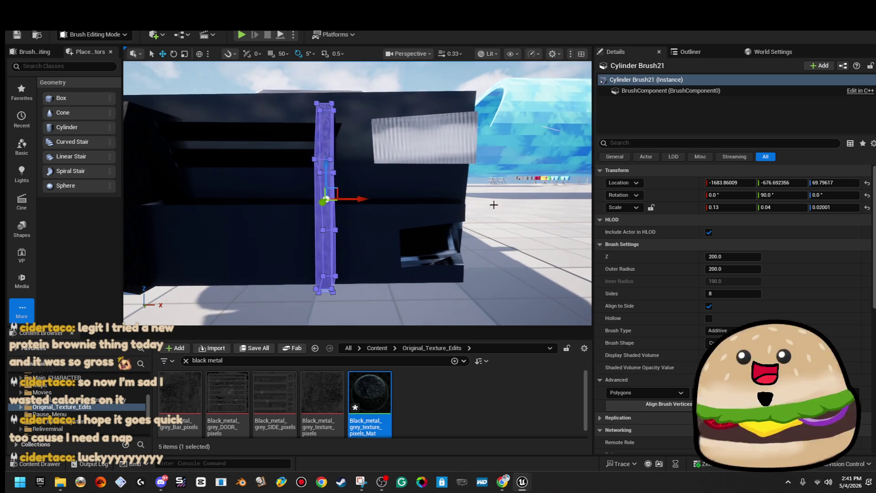
pyautogui.moveTo(364, 199); pyautogui.dragTo(382, 201)
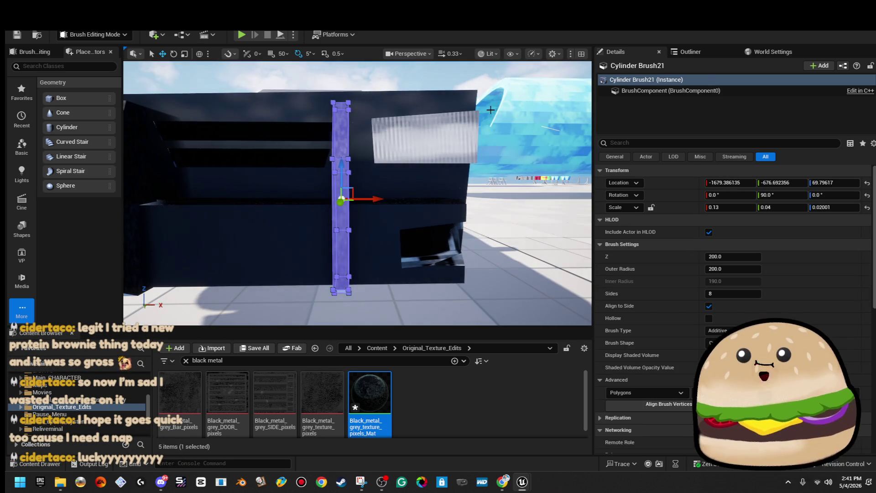
pyautogui.click(525, 114)
pyautogui.scroll(-5, 358, 193)
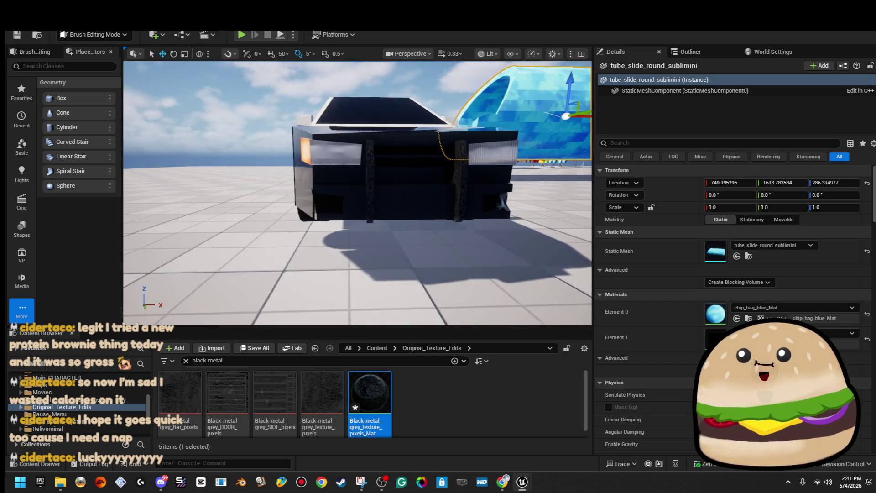
pyautogui.scroll(5, 357, 193)
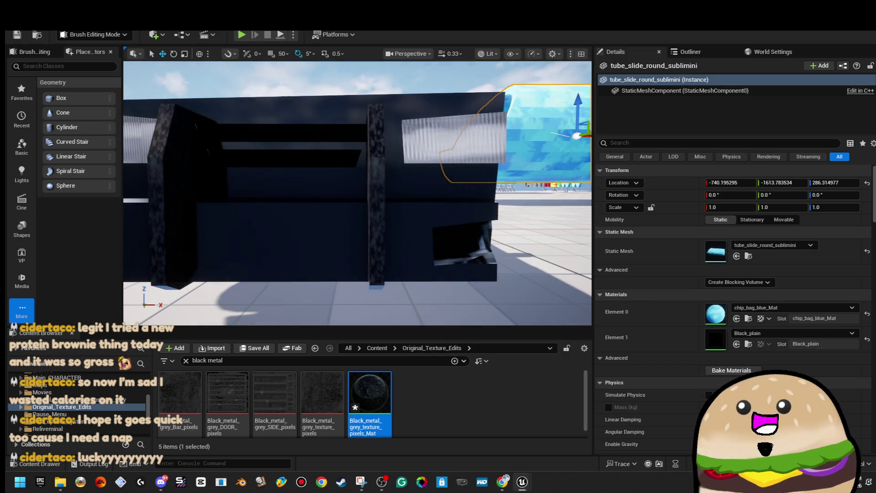
pyautogui.click(376, 214)
pyautogui.moveTo(413, 201); pyautogui.dragTo(282, 230)
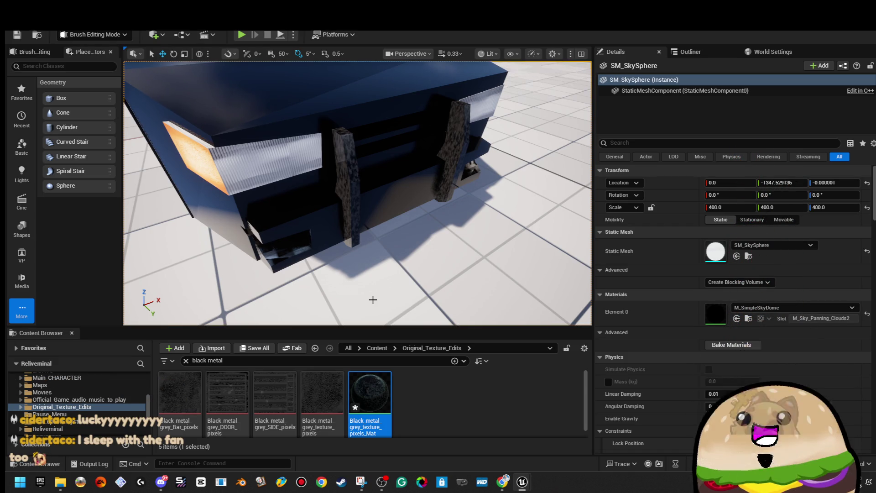
pyautogui.moveTo(447, 175); pyautogui.dragTo(411, 178)
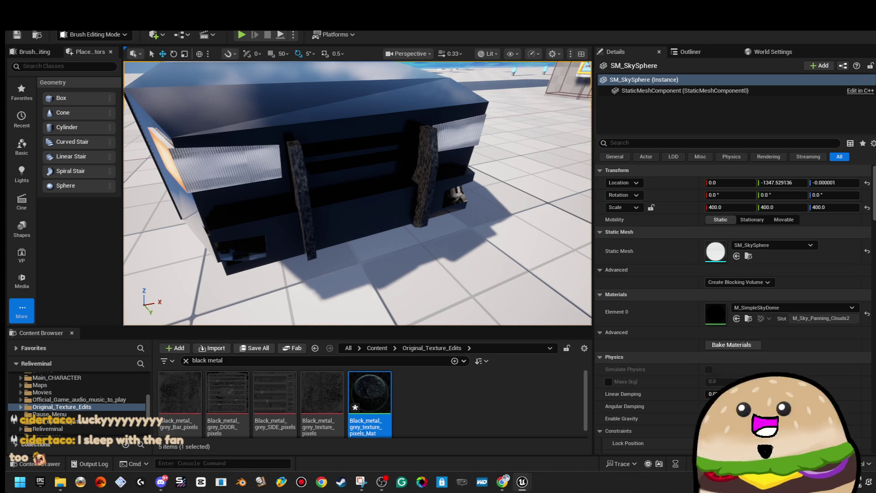
pyautogui.moveTo(480, 154); pyautogui.dragTo(111, 73)
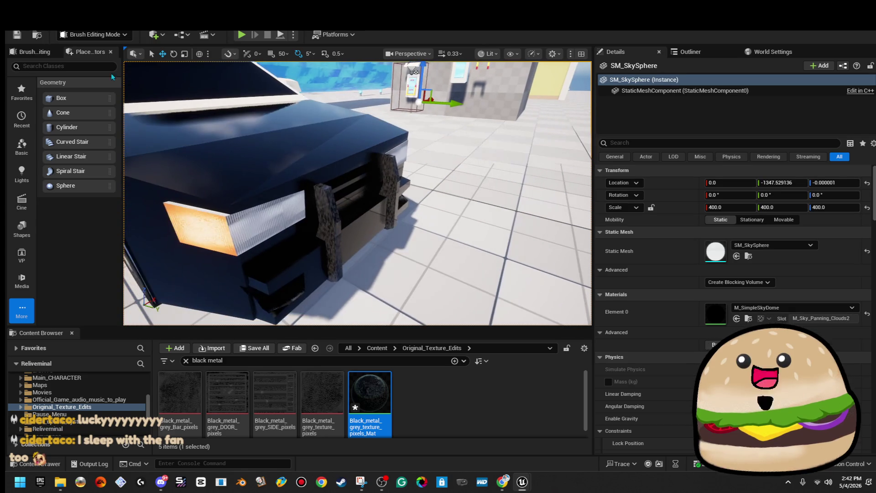
# - Shrink Box Brush111 to a small cube and lower it toward the car's front
pyautogui.click(365, 188)
pyautogui.press('f')
pyautogui.moveTo(385, 216); pyautogui.dragTo(365, 173)
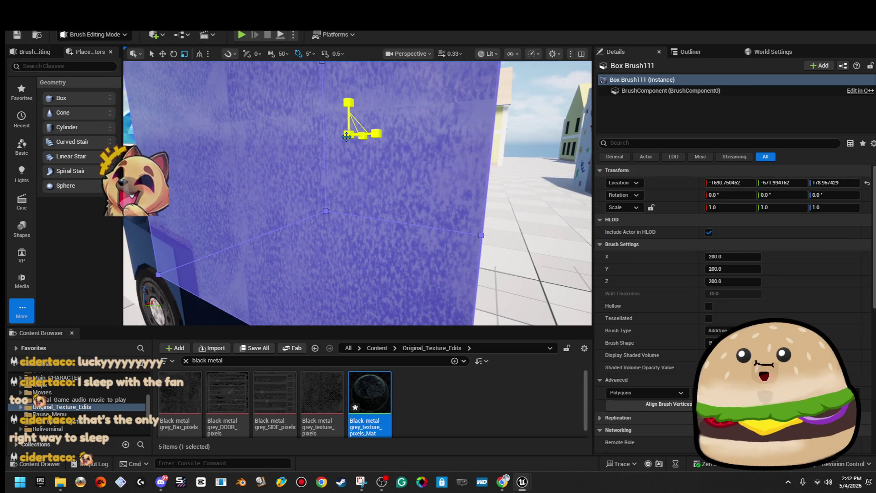
pyautogui.moveTo(346, 136); pyautogui.dragTo(326, 166)
pyautogui.scroll(-3, 357, 193)
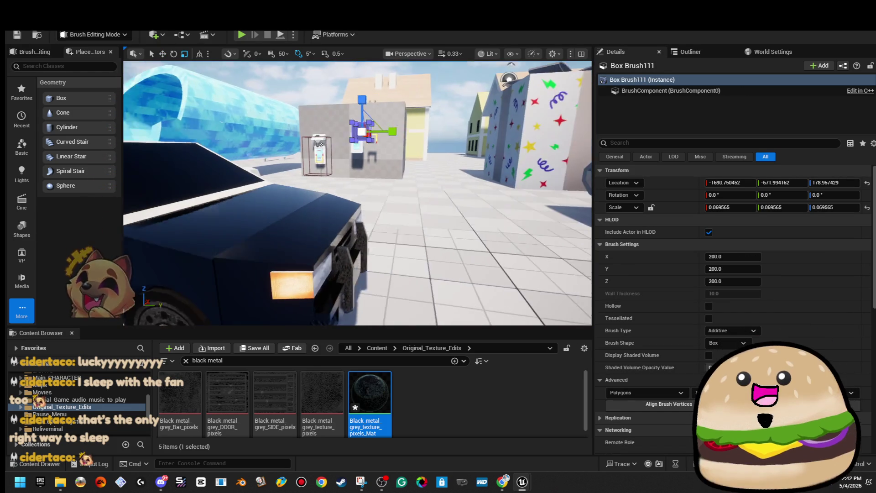
pyautogui.moveTo(365, 132); pyautogui.dragTo(373, 128)
pyautogui.press('w')
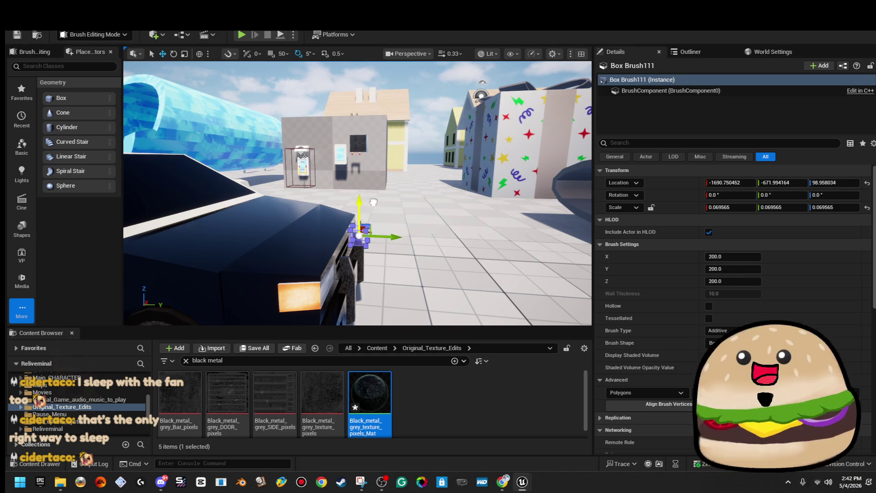
pyautogui.moveTo(373, 201); pyautogui.dragTo(373, 208)
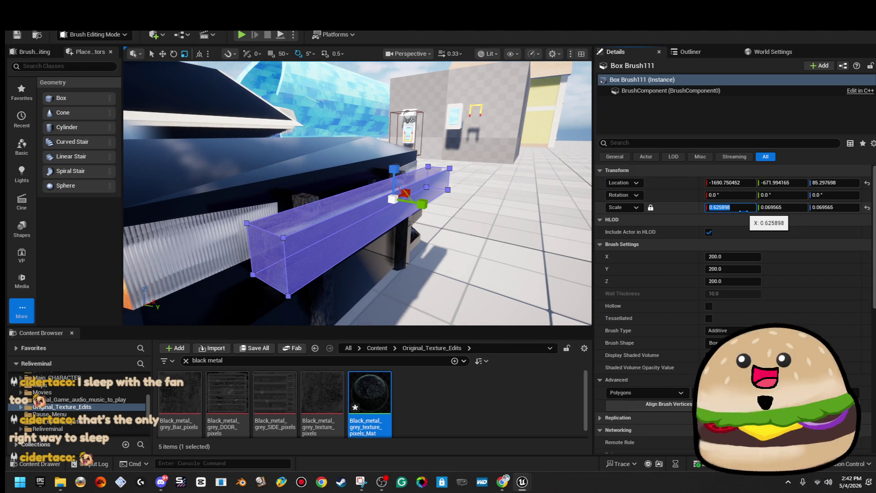
# - Make the box a thin crossbar with Scale X 0.2, centred between the two front posts
pyautogui.write('0.4')
pyautogui.press('Return')
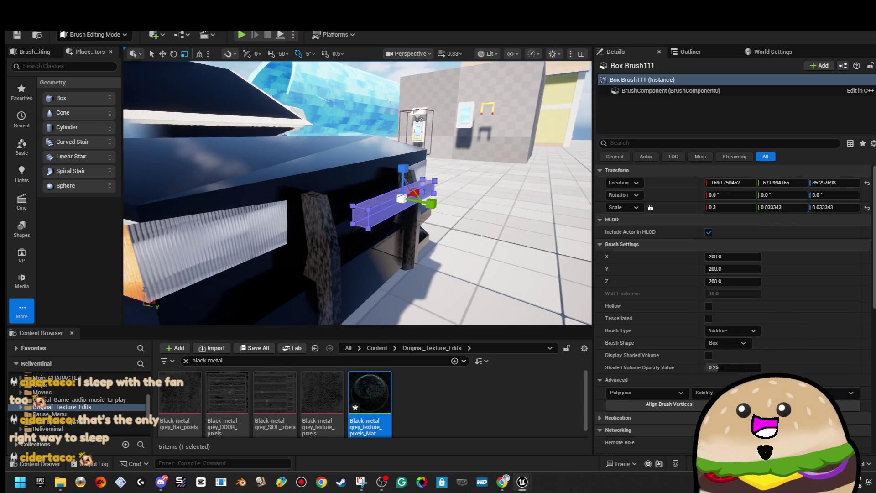
pyautogui.press('w')
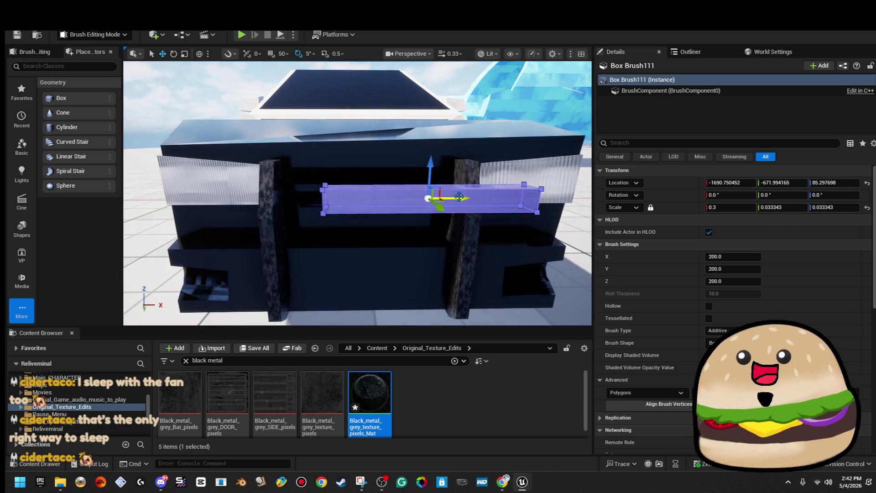
pyautogui.moveTo(416, 197); pyautogui.dragTo(398, 197)
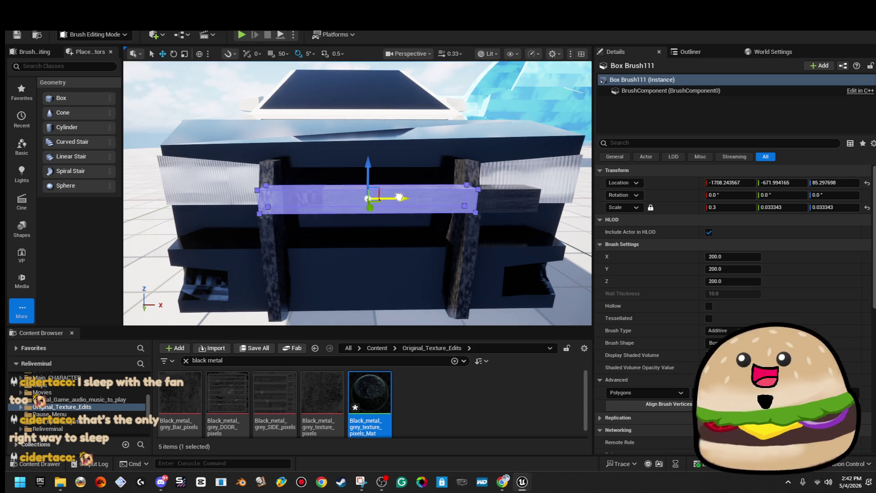
pyautogui.click(730, 207)
pyautogui.write('0.2')
pyautogui.press('Return')
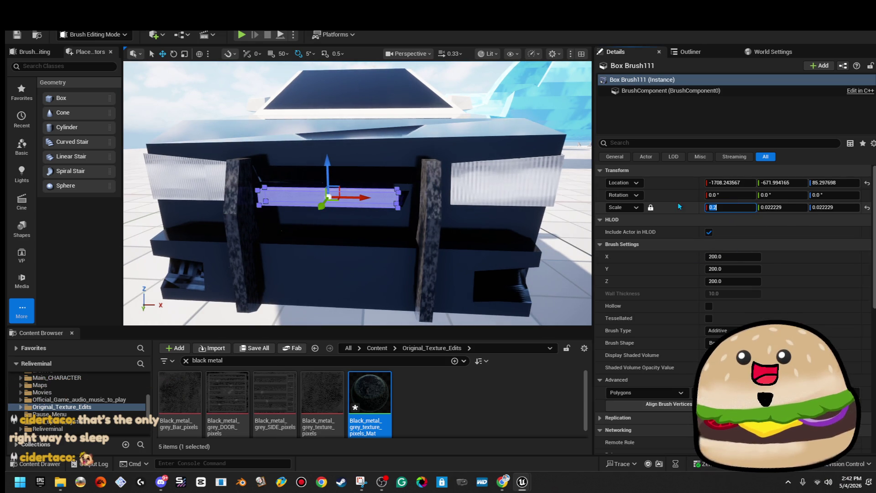
pyautogui.moveTo(465, 214); pyautogui.dragTo(467, 195)
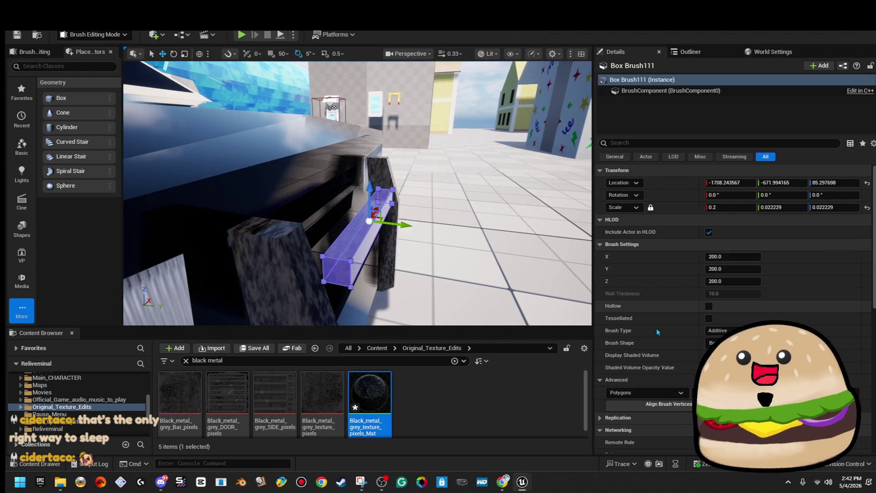
pyautogui.scroll(-5, 725, 316)
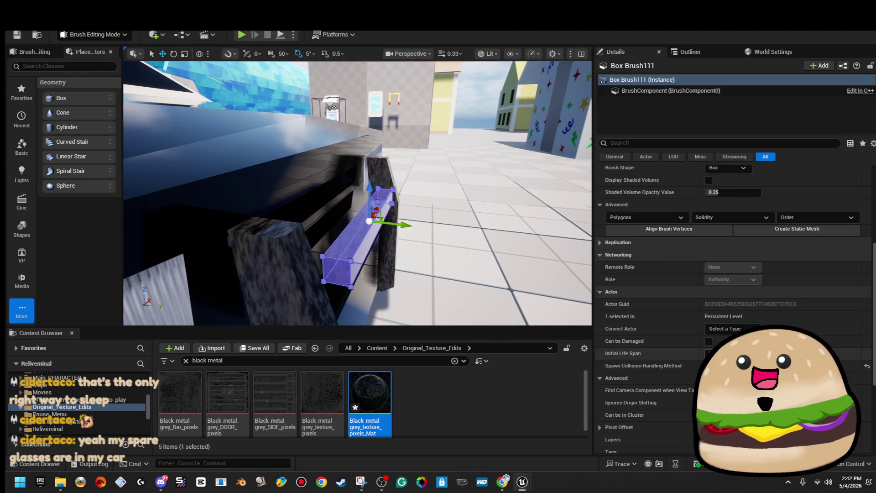
pyautogui.scroll(-5, 726, 316)
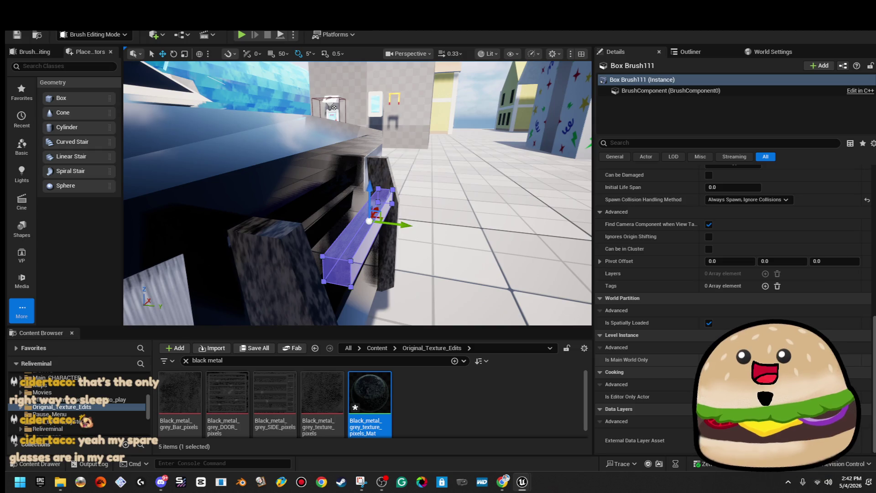
pyautogui.moveTo(451, 250); pyautogui.dragTo(465, 180)
pyautogui.press('Escape')
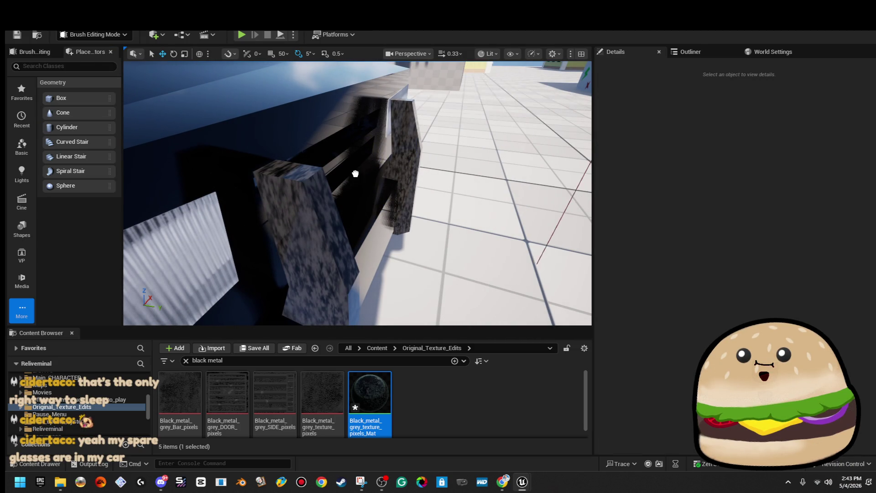
# - Turn the new cylinder brush onto its side and stretch it into a long bar
pyautogui.click(371, 192)
pyautogui.moveTo(371, 191)
pyautogui.mouseDown()
pyautogui.moveTo(417, 177)
pyautogui.moveTo(354, 140)
pyautogui.moveTo(383, 132)
pyautogui.mouseUp()
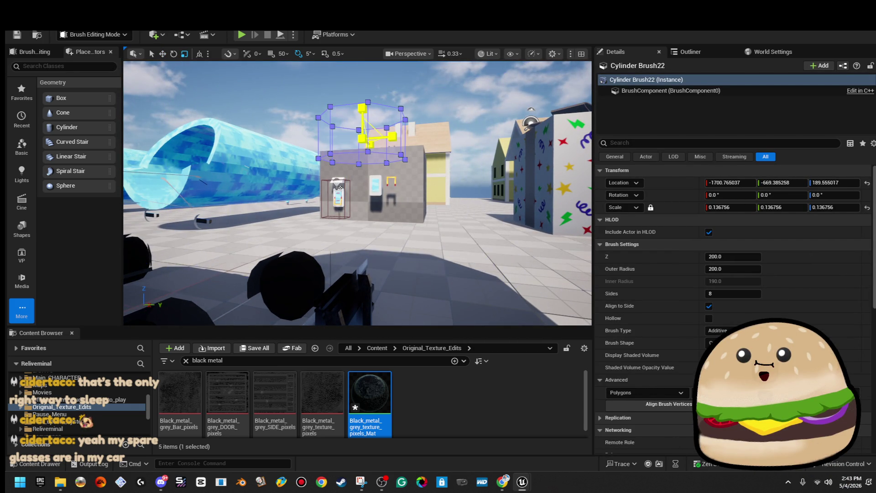
pyautogui.press('e')
pyautogui.moveTo(354, 175)
pyautogui.mouseDown()
pyautogui.moveTo(362, 194)
pyautogui.moveTo(415, 239)
pyautogui.mouseUp()
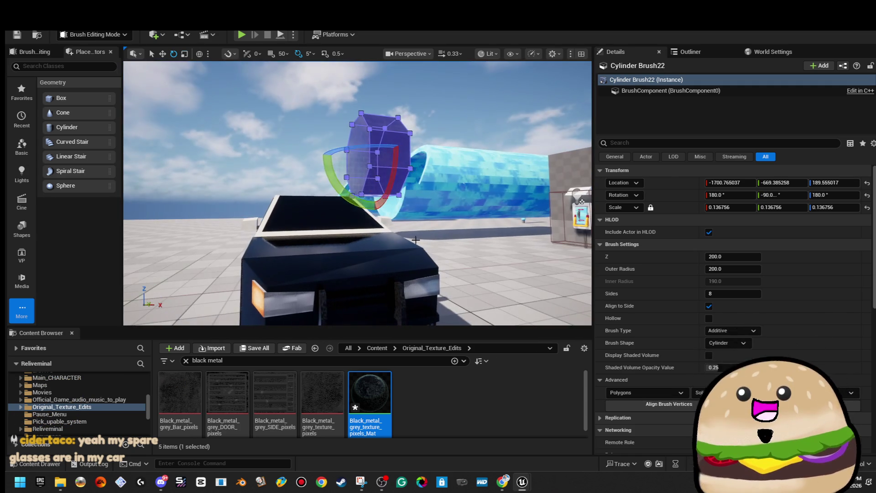
pyautogui.moveTo(411, 164)
pyautogui.mouseDown()
pyautogui.moveTo(401, 151)
pyautogui.moveTo(297, 132)
pyautogui.mouseUp()
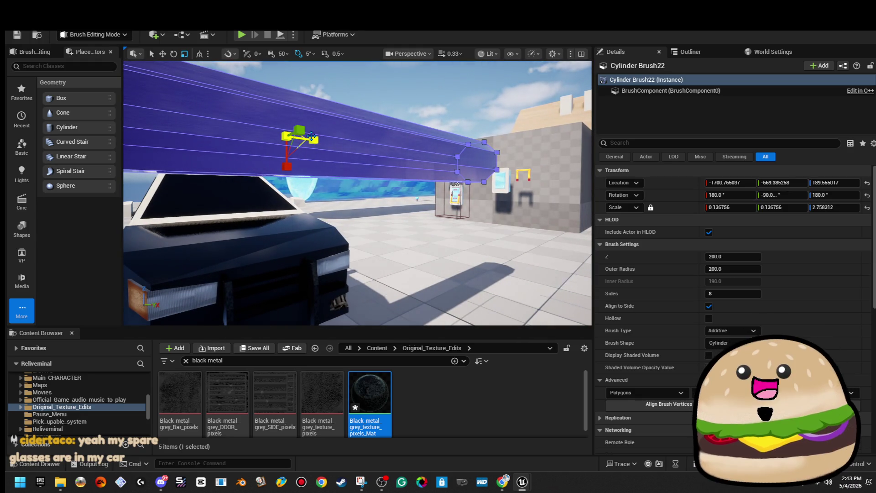
# - Thin Cylinder Brush22 step by step down to Scale X 0.01
pyautogui.click(386, 205)
pyautogui.click(386, 146)
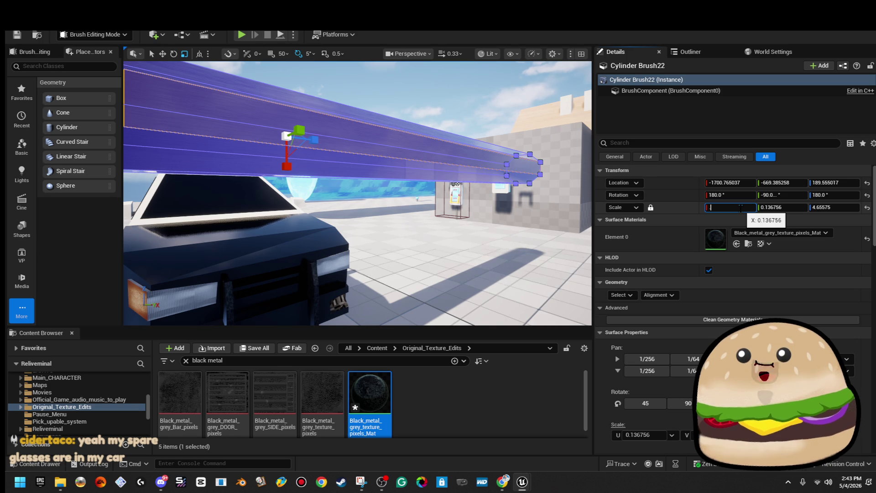
pyautogui.write('.05')
pyautogui.press('Return')
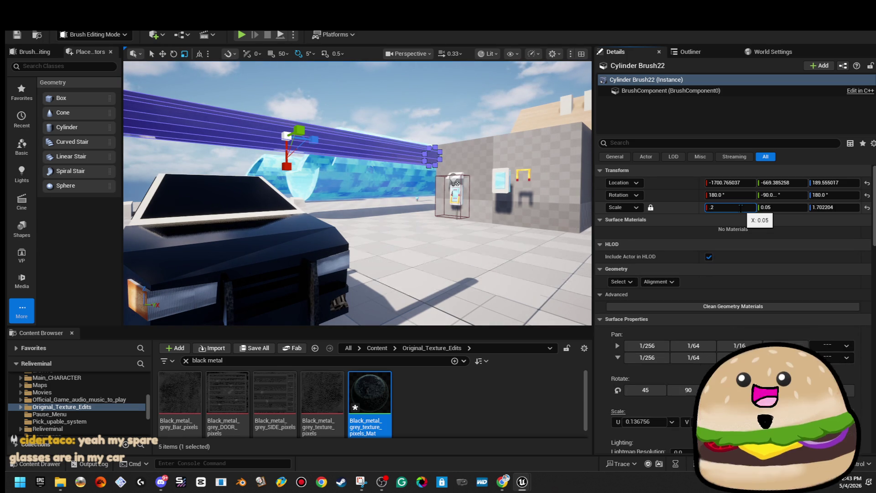
pyautogui.press('Return')
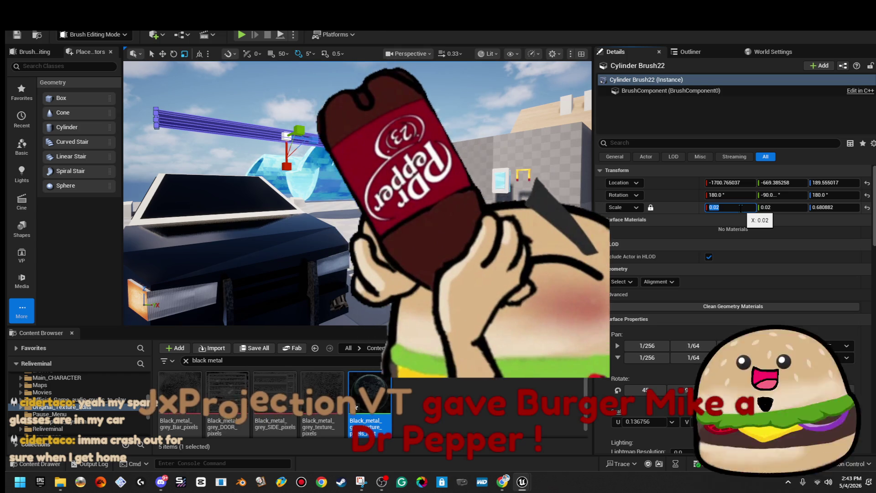
pyautogui.press('BackSpace')
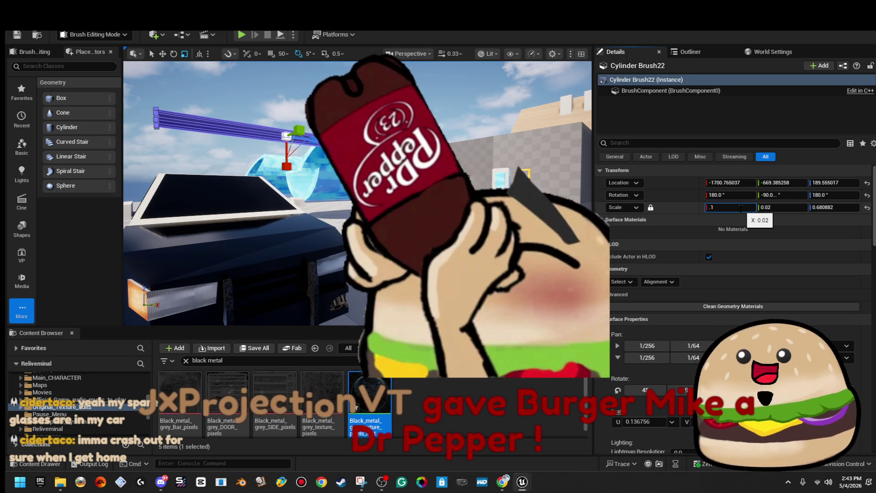
pyautogui.write('0.01')
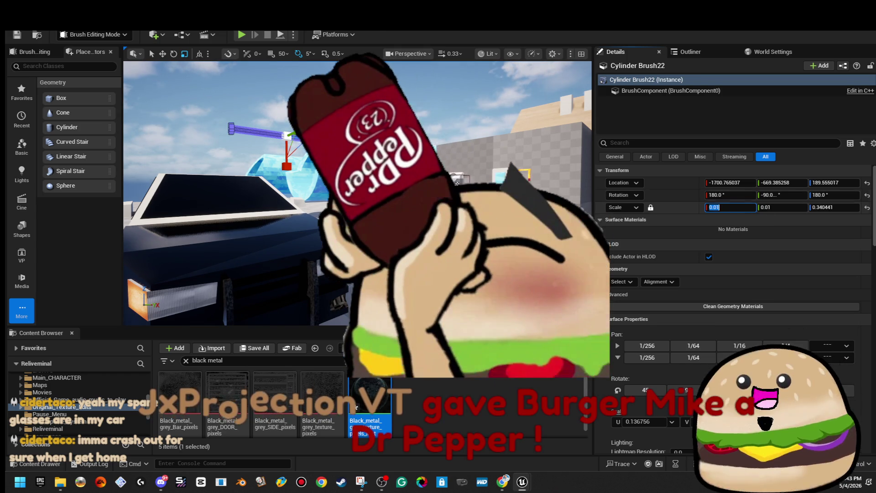
pyautogui.press('Return')
pyautogui.press('w')
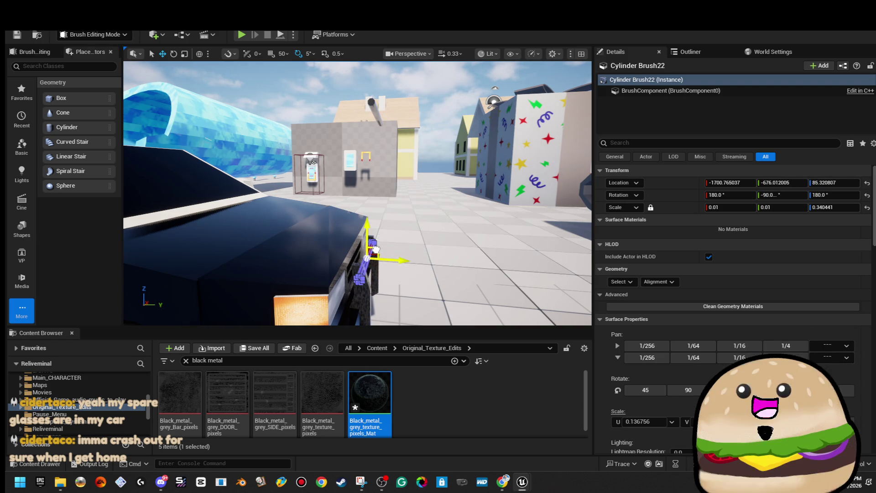
pyautogui.moveTo(374, 249)
pyautogui.mouseDown()
pyautogui.moveTo(292, 252)
pyautogui.moveTo(265, 226)
pyautogui.mouseUp()
# - Raise and shorten the cylinder bar between the grille posts and apply Black_metal_grey_texture_pixels_Mat
pyautogui.scroll(-2, 396, 201)
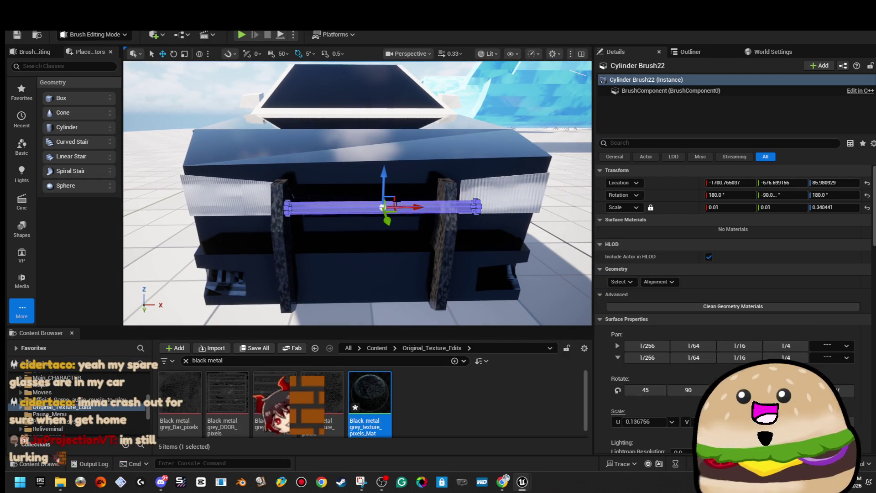
pyautogui.moveTo(392, 201); pyautogui.dragTo(381, 179)
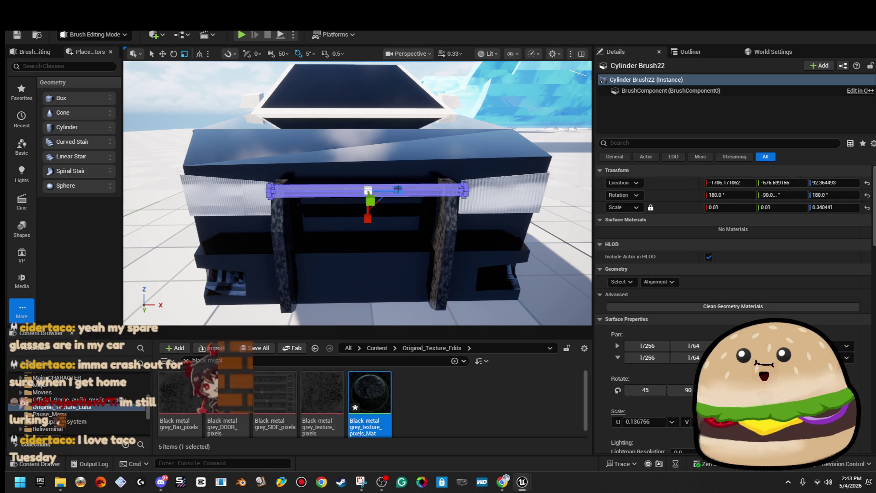
pyautogui.moveTo(398, 189)
pyautogui.mouseDown()
pyautogui.moveTo(388, 190)
pyautogui.moveTo(396, 192)
pyautogui.mouseUp()
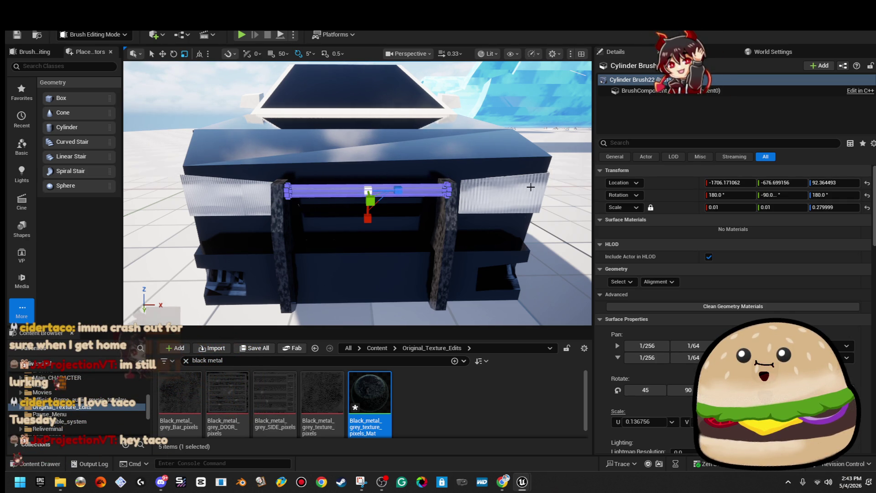
pyautogui.click(505, 138)
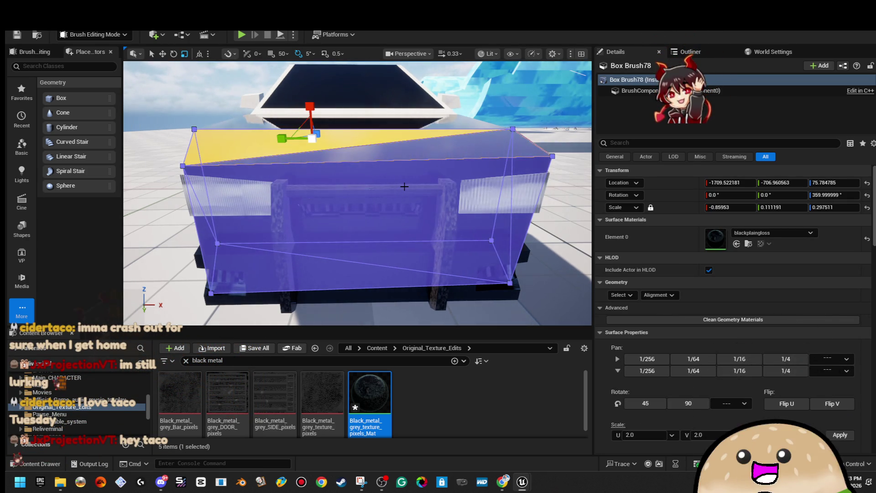
pyautogui.click(403, 187)
pyautogui.press('w')
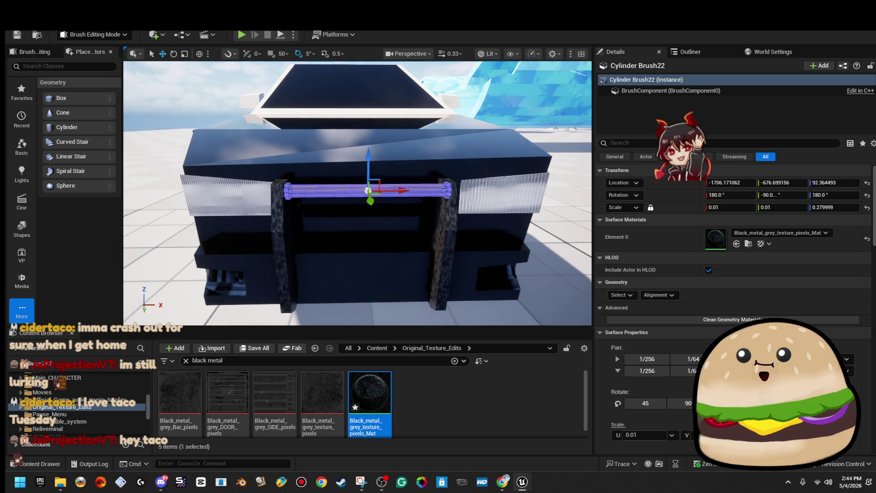
pyautogui.moveTo(406, 192); pyautogui.dragTo(398, 192)
# - Box-align the crossbar's texture with Alignment > Align Surface Box
pyautogui.click(418, 123)
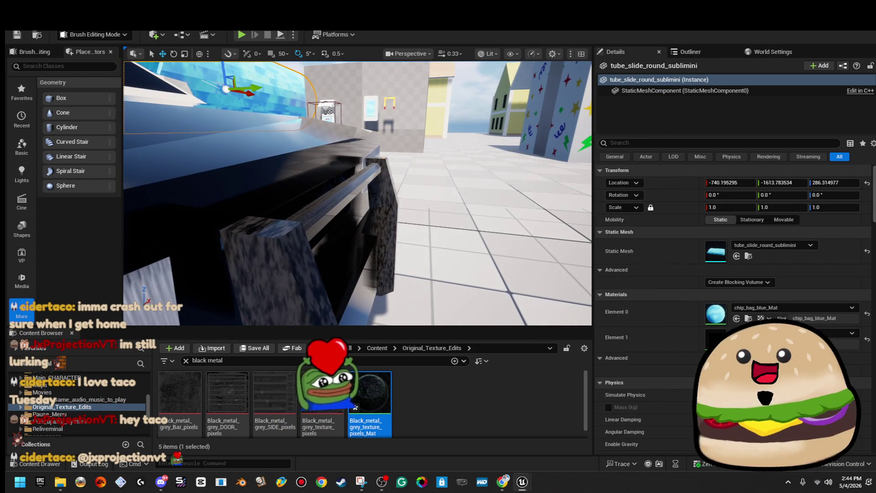
pyautogui.click(375, 170)
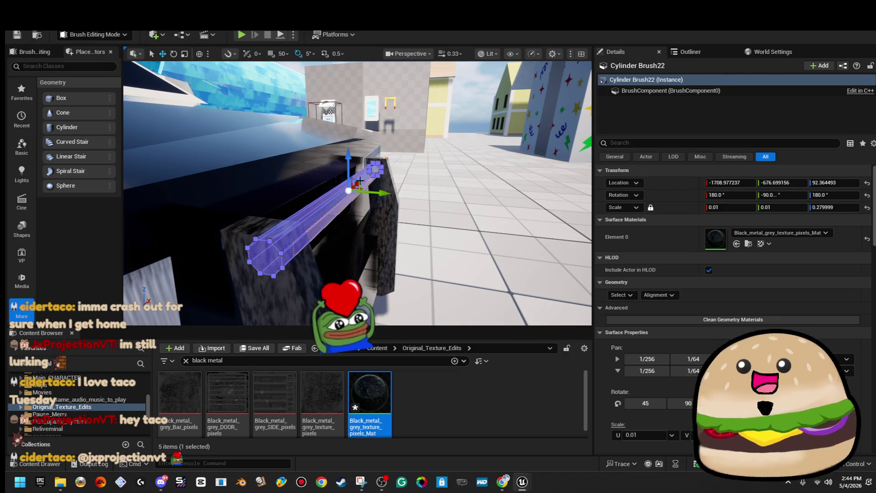
pyautogui.moveTo(358, 181)
pyautogui.mouseDown()
pyautogui.moveTo(360, 235)
pyautogui.moveTo(373, 249)
pyautogui.mouseUp()
pyautogui.hotkey('ctrl', 'z')
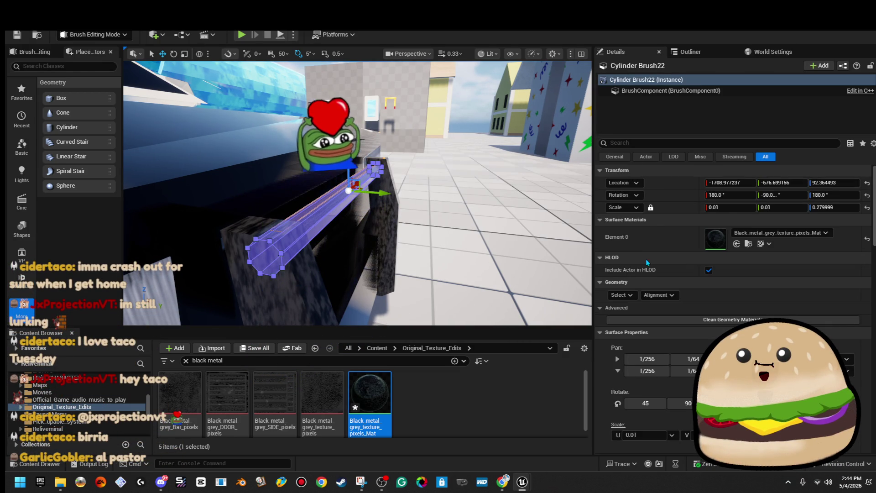
pyautogui.click(621, 294)
pyautogui.click(656, 296)
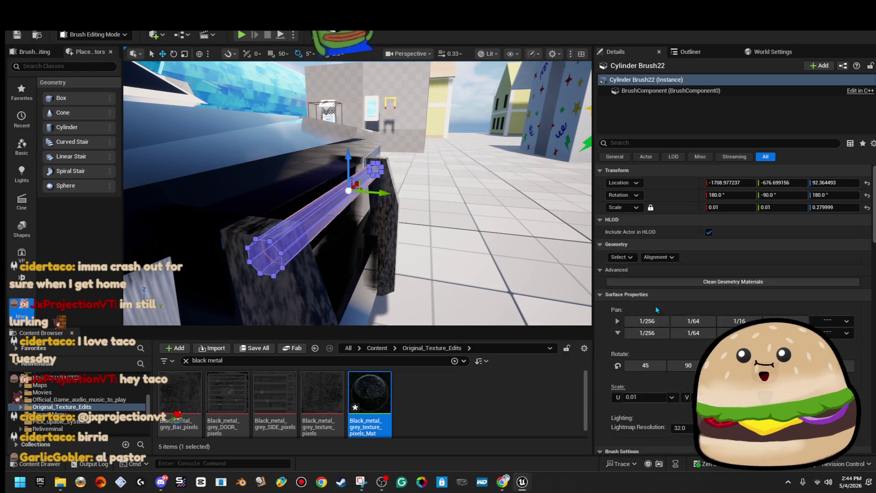
pyautogui.click(664, 295)
pyautogui.click(687, 348)
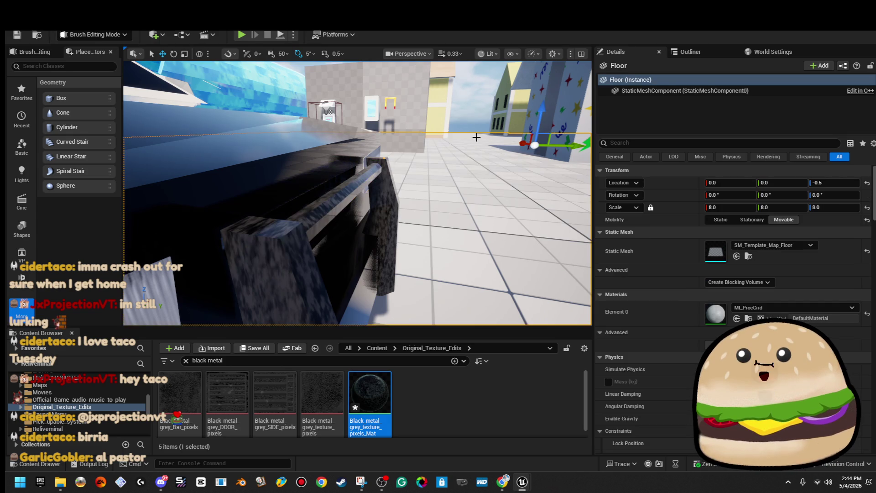
pyautogui.scroll(-5, 386, 131)
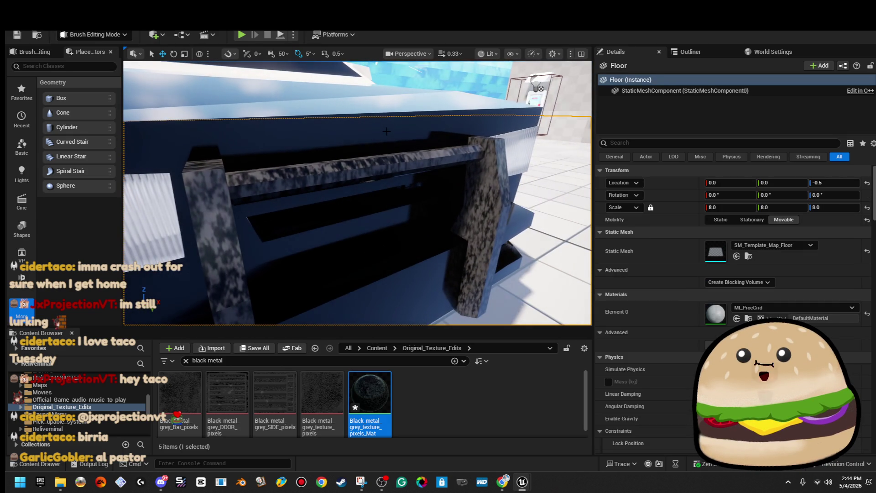
pyautogui.moveTo(386, 131)
pyautogui.mouseDown()
pyautogui.moveTo(379, 133)
pyautogui.moveTo(397, 131)
pyautogui.mouseUp()
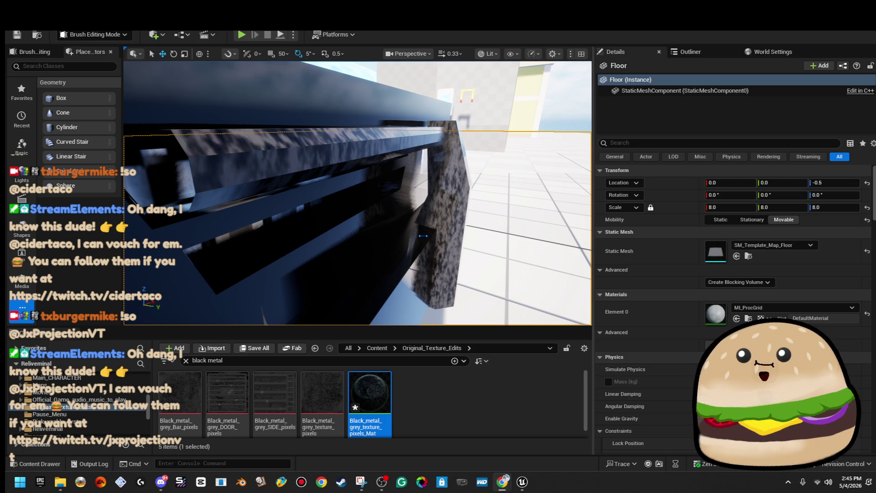
pyautogui.click(365, 146)
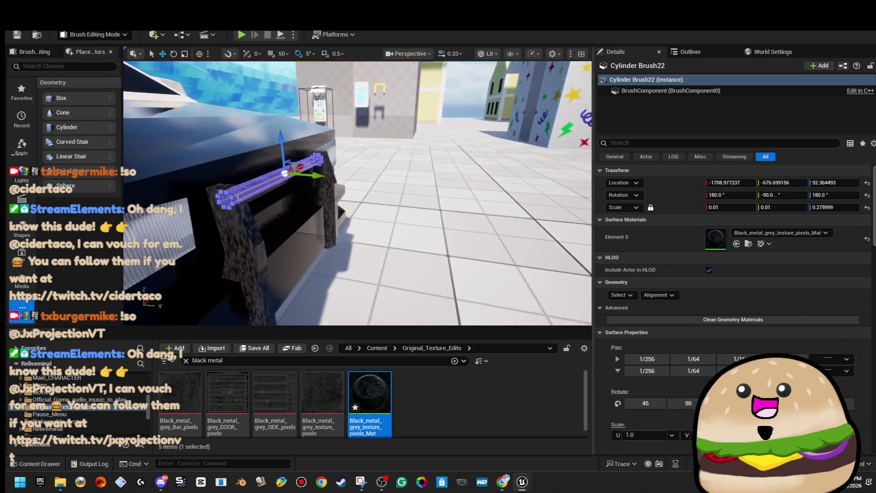
# - Alt-drag the crossbar down twice, creating Cylinder Brush23 and Cylinder Brush24 lower on the grille
pyautogui.press('w')
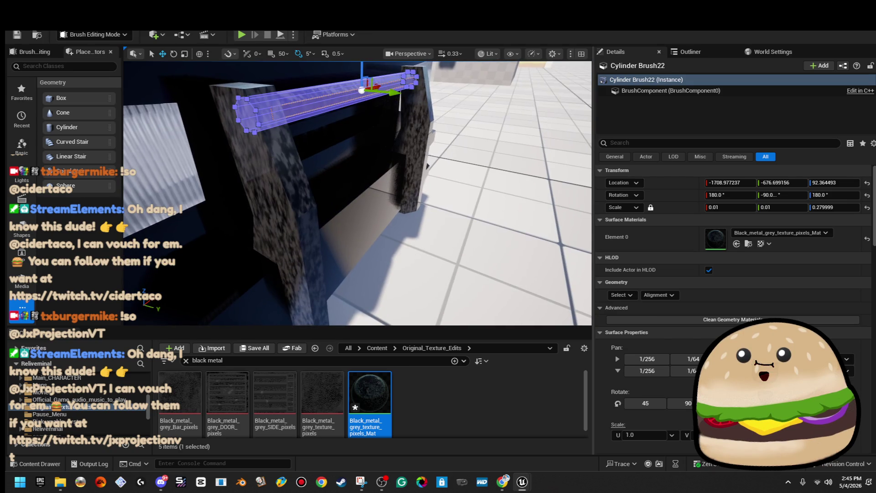
pyautogui.press('s')
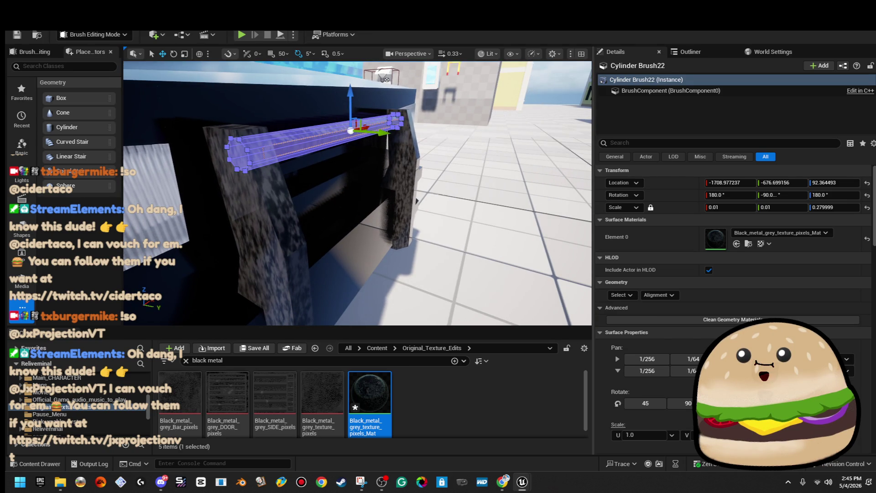
pyautogui.press('w')
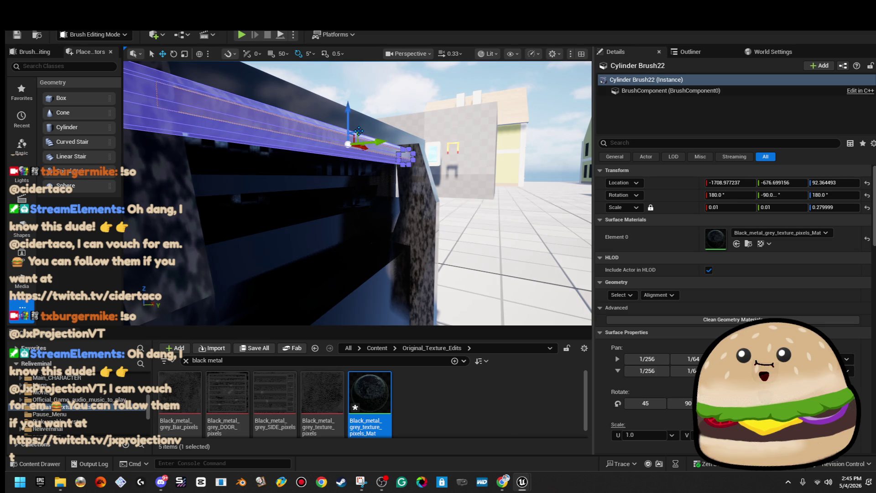
pyautogui.moveTo(359, 133); pyautogui.dragTo(386, 209)
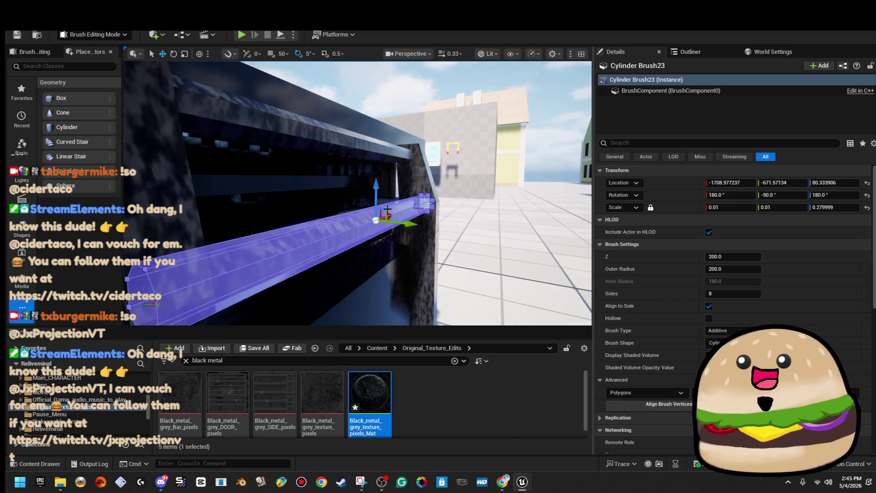
pyautogui.press('q')
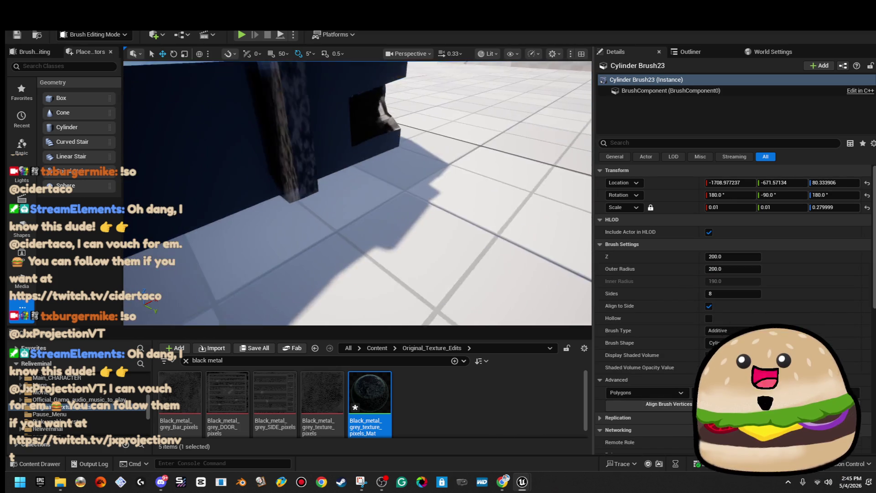
pyautogui.press('s')
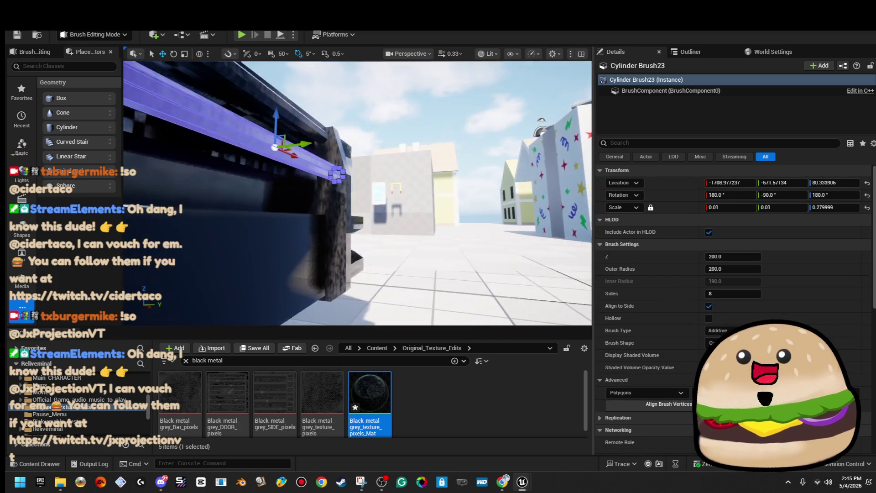
pyautogui.moveTo(284, 119); pyautogui.dragTo(279, 291)
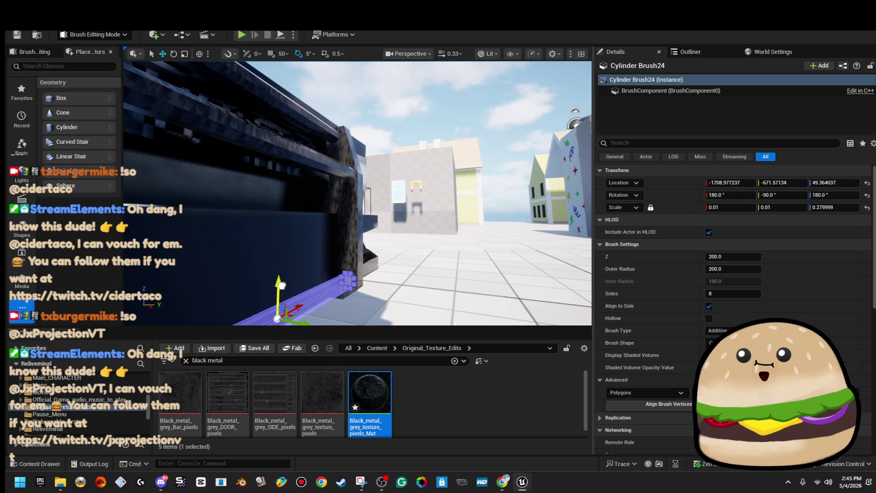
pyautogui.click(431, 116)
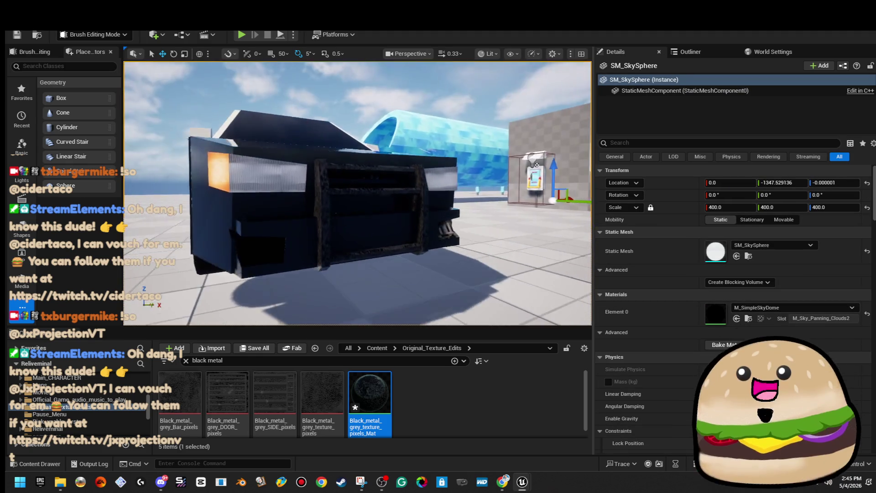
pyautogui.press('w')
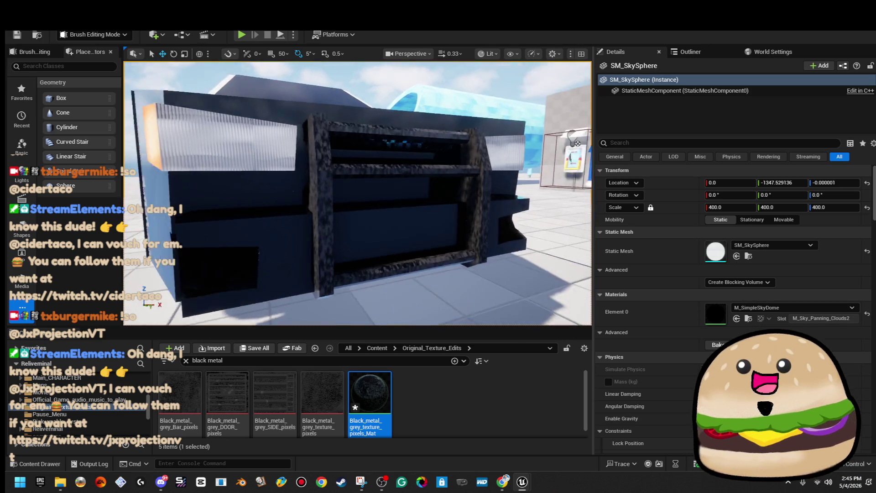
pyautogui.click(430, 138)
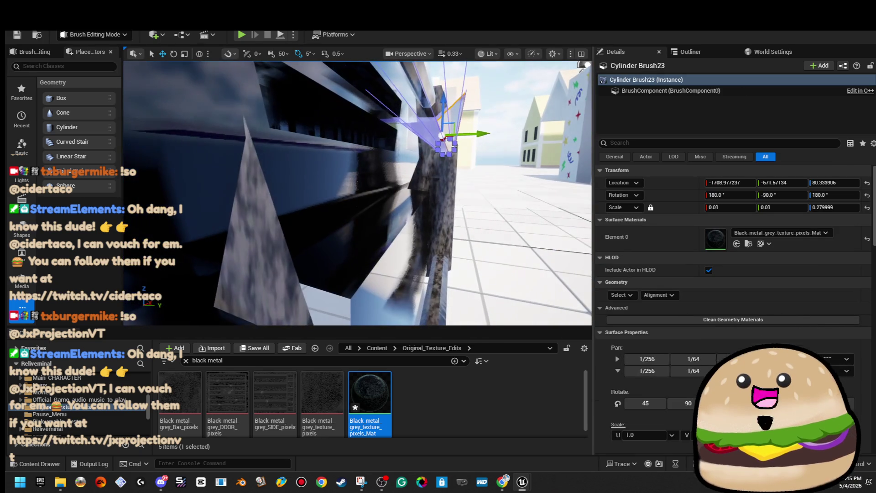
# - Raise the middle crossbar slightly, then select a different brush near the car
pyautogui.press('s')
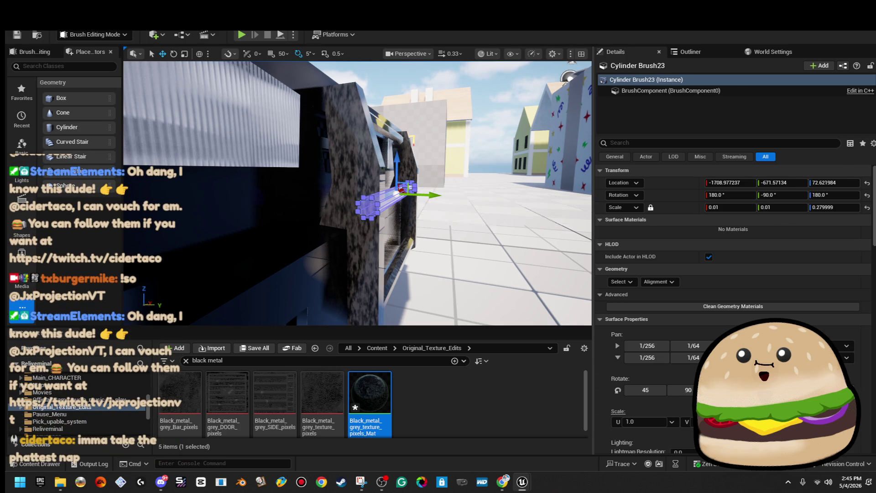
pyautogui.click(456, 100)
pyautogui.press('s')
pyautogui.press('w')
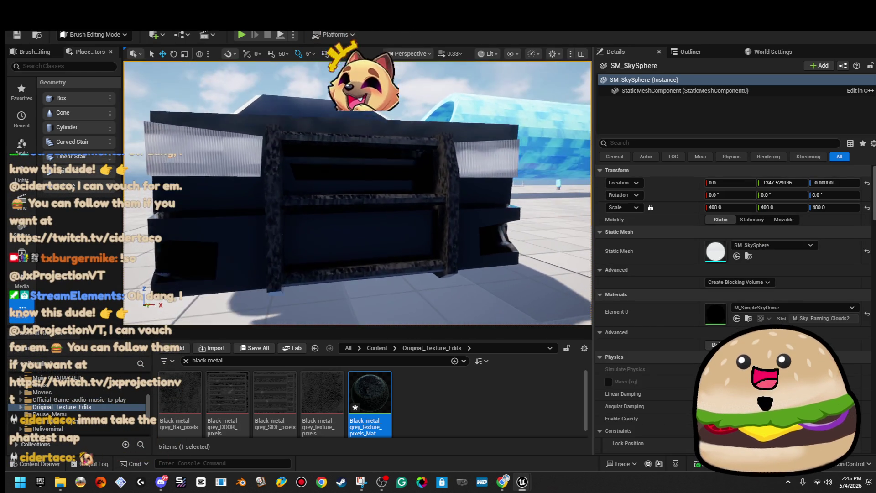
pyautogui.click(372, 194)
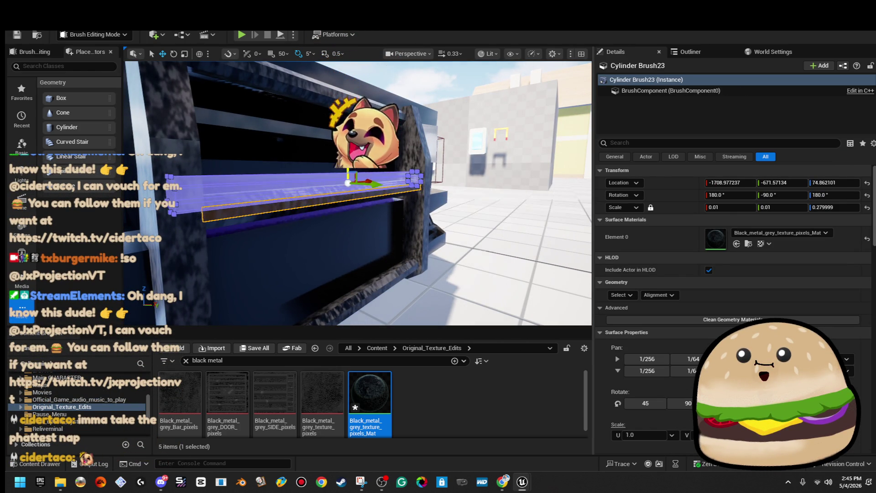
pyautogui.moveTo(348, 176); pyautogui.dragTo(348, 173)
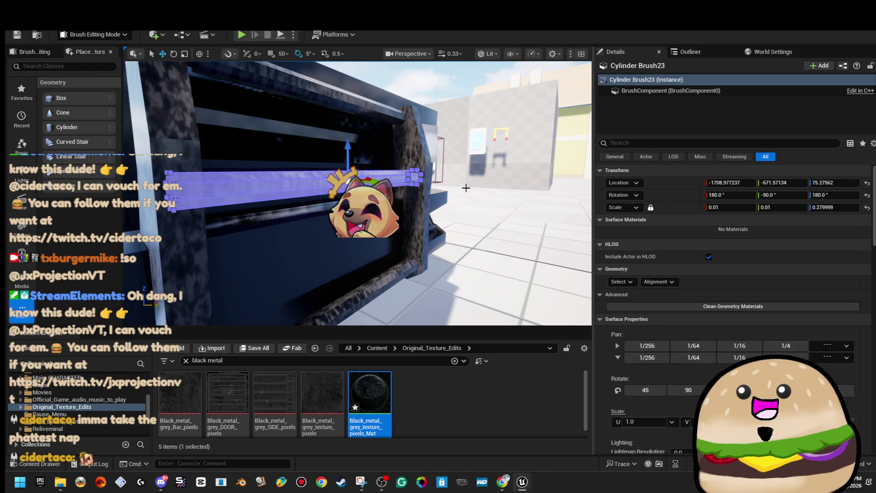
pyautogui.click(488, 124)
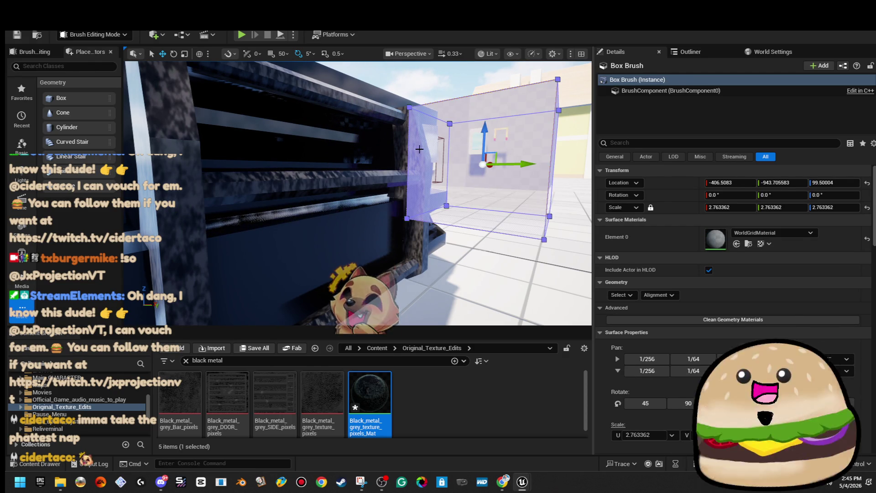
# - Select both window pillar brushes and pick through their faces and a corner vertex
pyautogui.moveTo(410, 155)
pyautogui.mouseDown()
pyautogui.moveTo(434, 151)
pyautogui.moveTo(389, 138)
pyautogui.moveTo(349, 187)
pyautogui.mouseUp()
pyautogui.keyDown('ctrl'); pyautogui.click(347, 188); pyautogui.keyUp('ctrl')
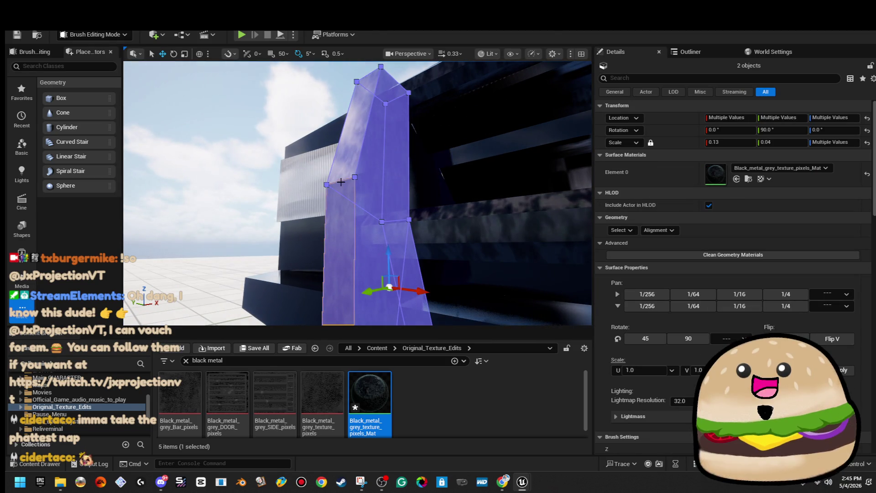
pyautogui.click(339, 182)
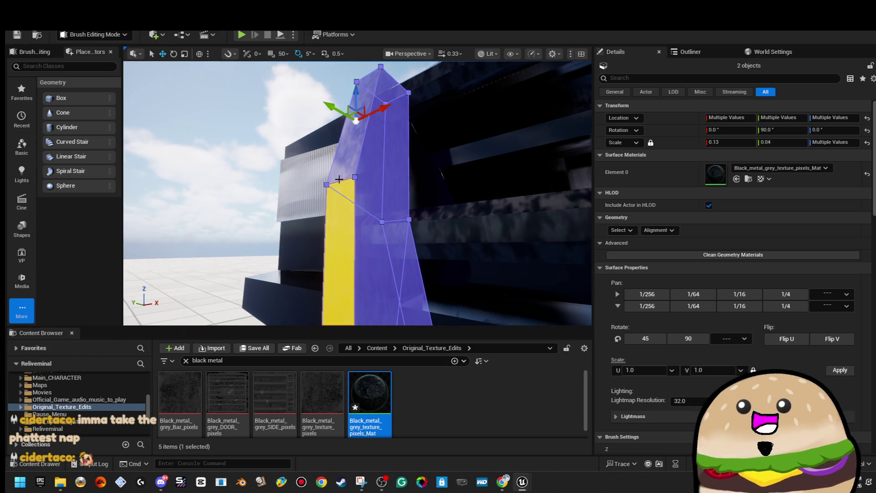
pyautogui.click(339, 185)
pyautogui.click(340, 183)
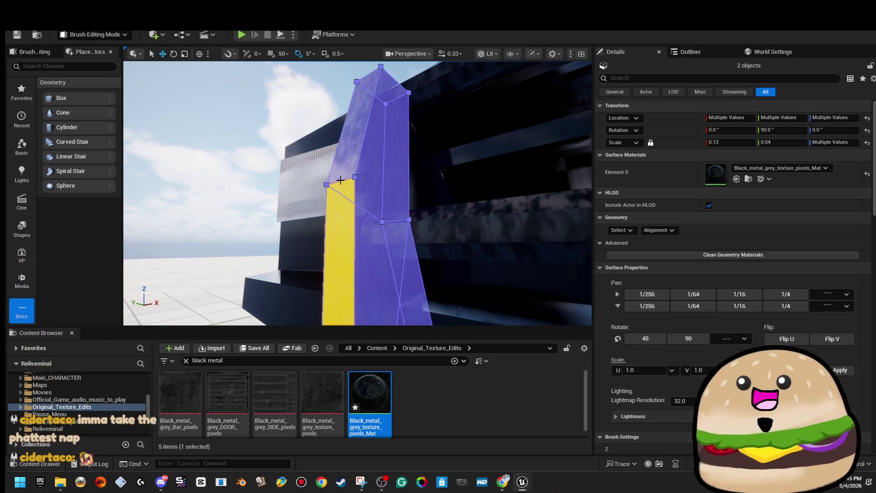
pyautogui.keyDown('ctrl'); pyautogui.click(340, 180); pyautogui.keyUp('ctrl')
pyautogui.click(343, 180)
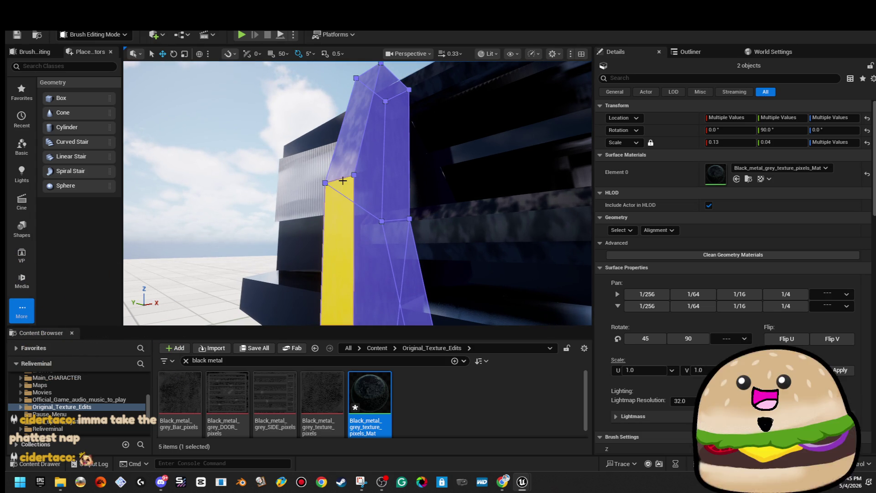
pyautogui.click(354, 173)
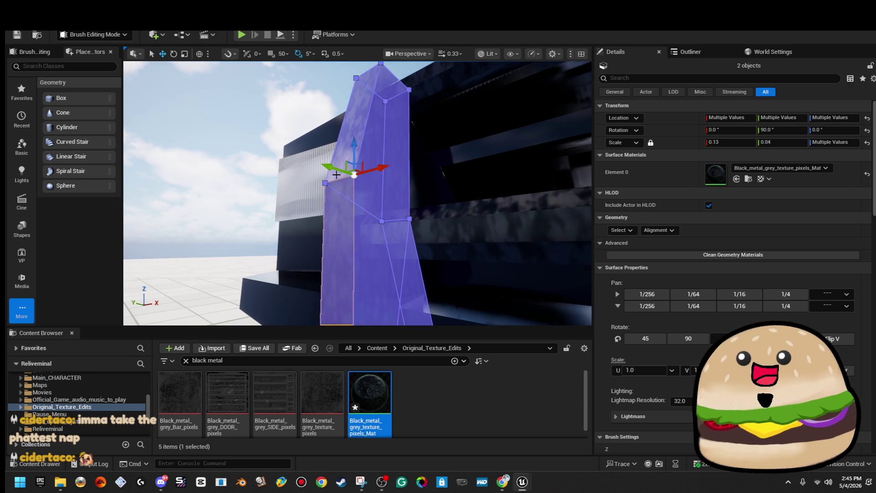
pyautogui.moveTo(326, 182); pyautogui.dragTo(287, 183)
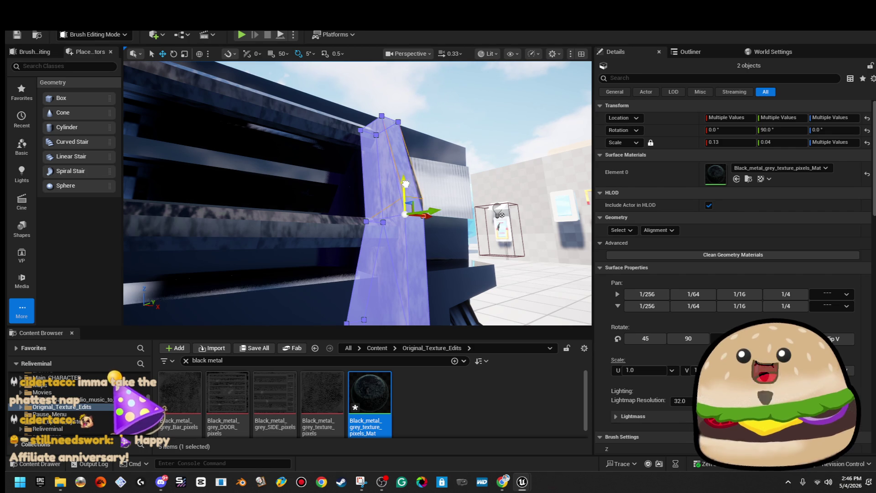
pyautogui.click(423, 169)
pyautogui.click(501, 114)
# - Pull the camera back until the whole black-and-white police car is in view
pyautogui.moveTo(502, 114)
pyautogui.mouseDown()
pyautogui.moveTo(475, 128)
pyautogui.moveTo(460, 106)
pyautogui.moveTo(438, 110)
pyautogui.mouseUp()
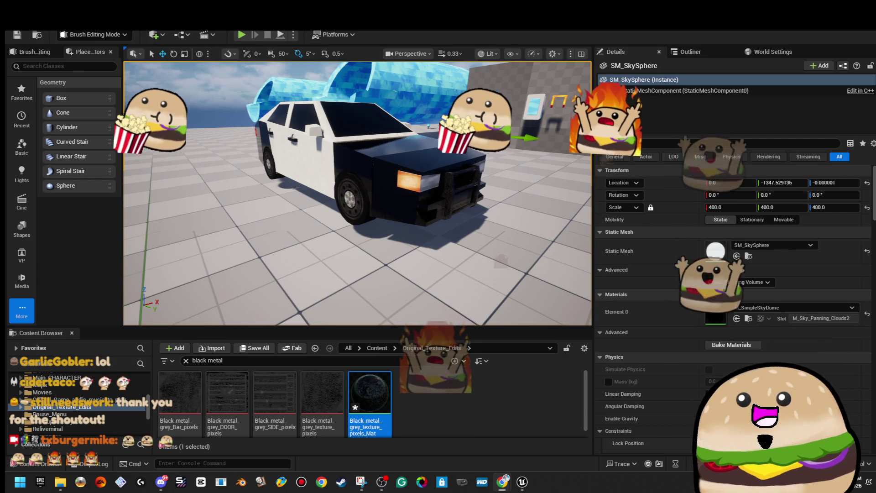
pyautogui.hotkey('alt', 'Tab')
pyautogui.moveTo(360, 78); pyautogui.dragTo(508, 137)
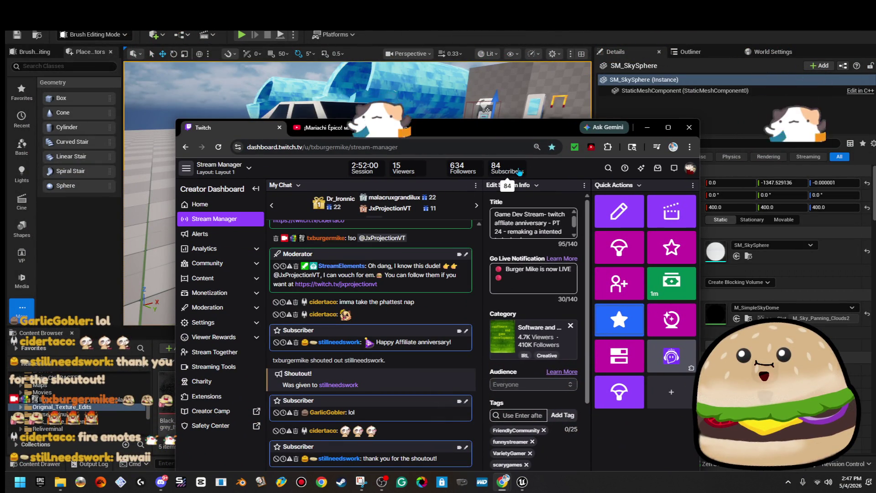
pyautogui.moveTo(527, 126)
pyautogui.mouseDown()
pyautogui.moveTo(466, 204)
pyautogui.moveTo(453, 205)
pyautogui.moveTo(875, 55)
pyautogui.mouseUp()
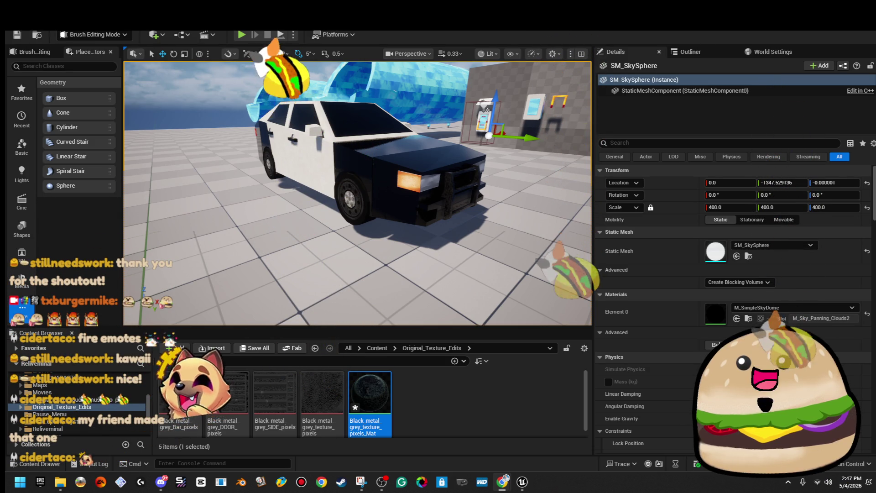
# - Maximize the friend's Twitch channel in Chrome and open its chat with the emote list
pyautogui.hotkey('alt', 'Tab')
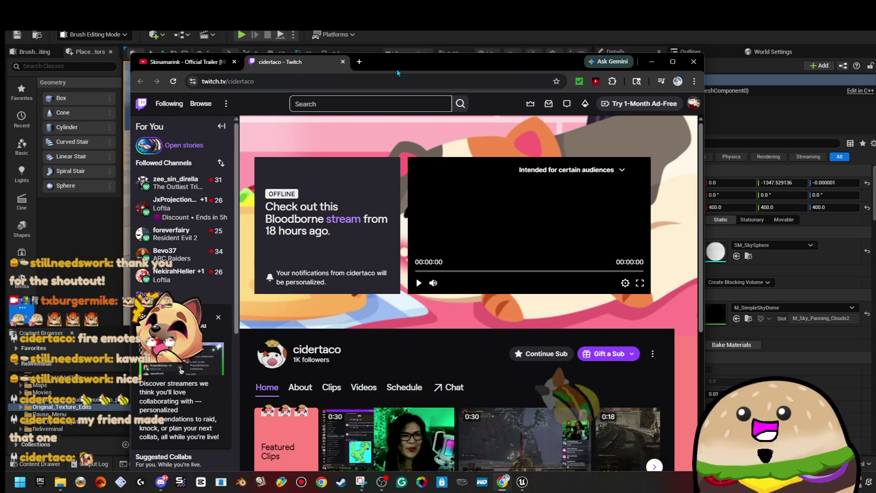
pyautogui.doubleClick(396, 68)
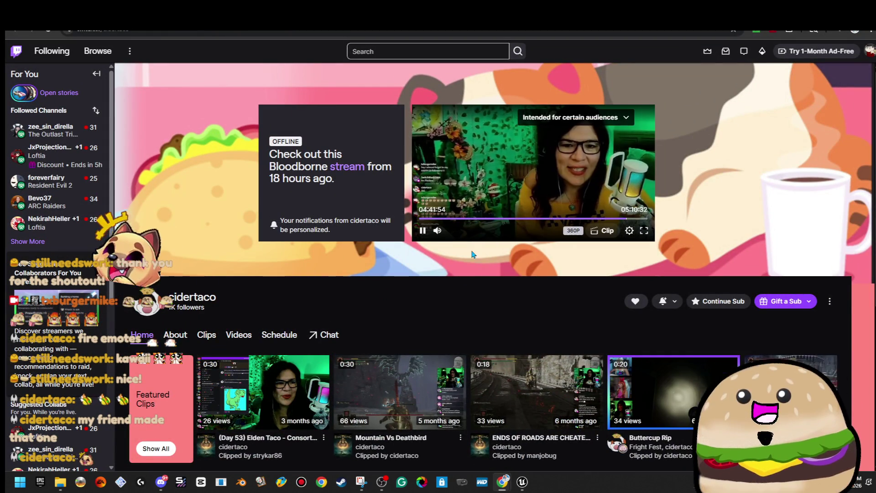
pyautogui.scroll(-3, 548, 312)
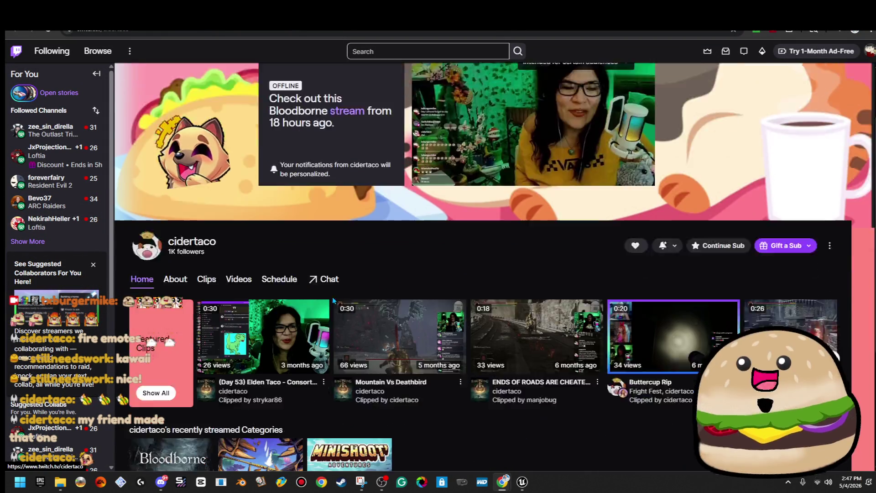
pyautogui.scroll(2, 549, 312)
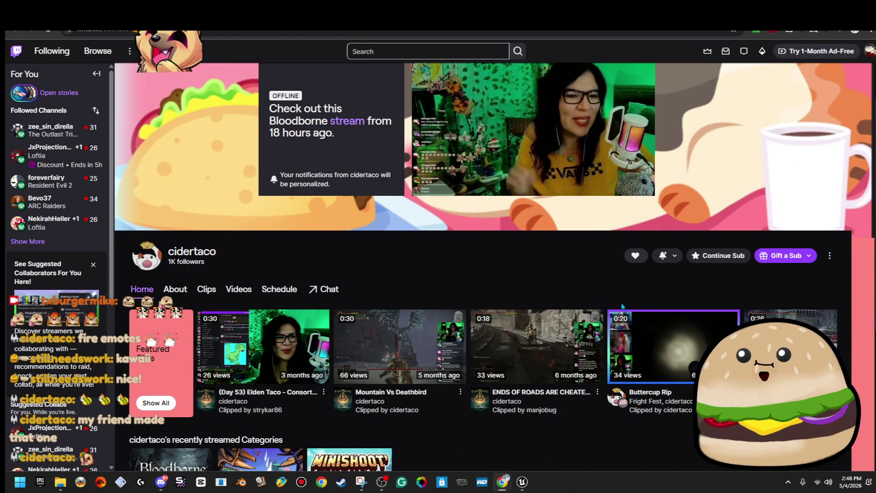
pyautogui.scroll(-1, 550, 317)
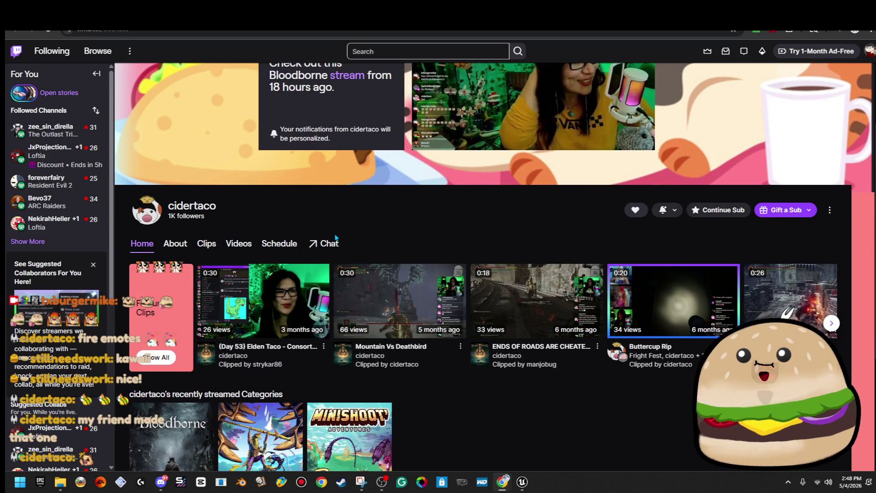
pyautogui.click(334, 244)
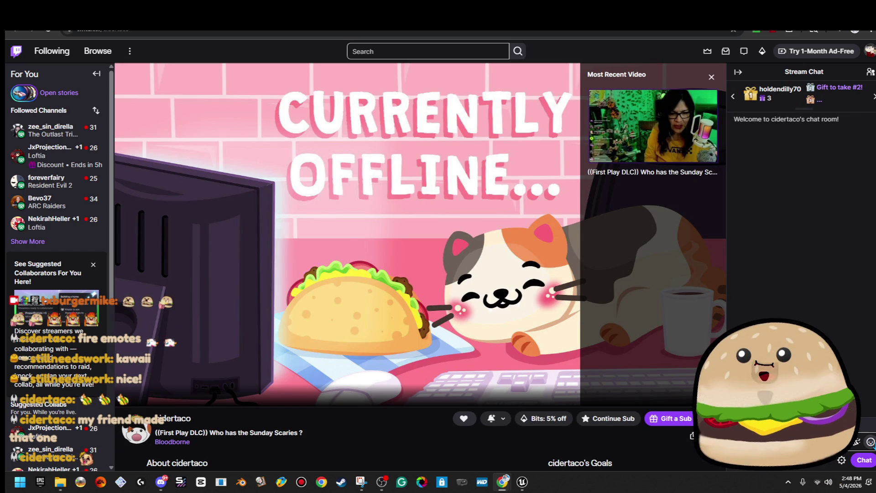
pyautogui.click(870, 441)
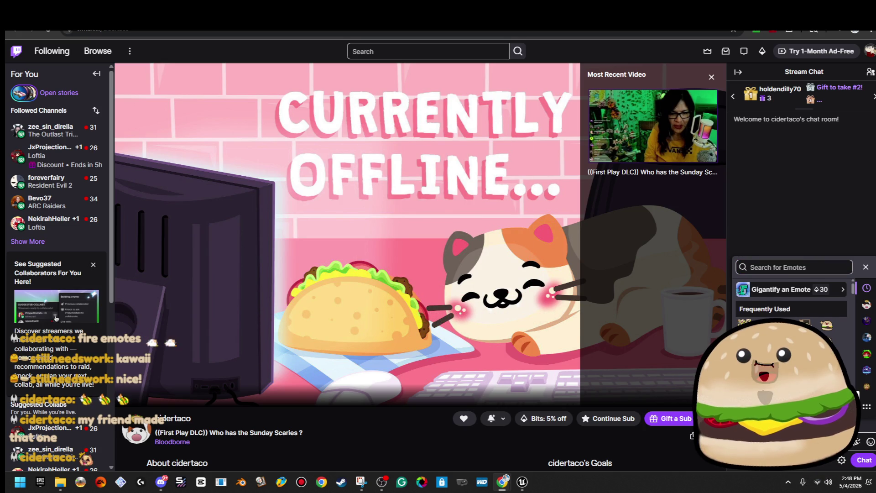
pyautogui.scroll(-1, 805, 310)
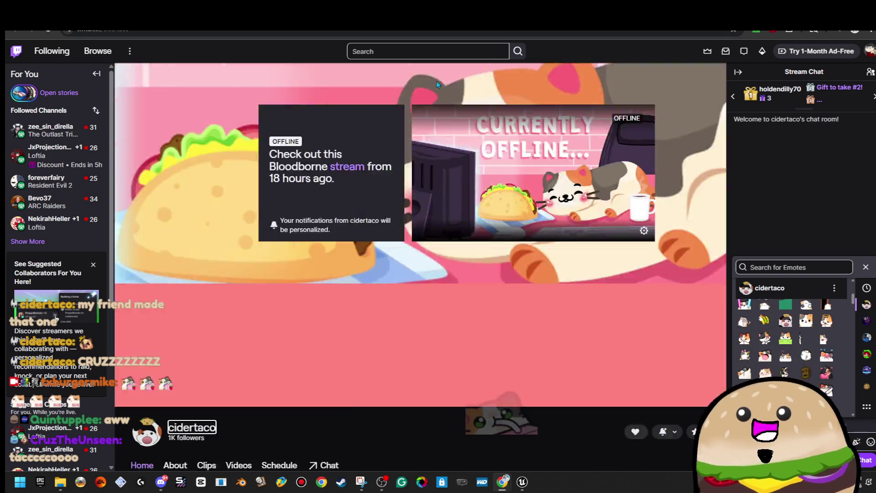
# - Switch to the Skinamarink trailer on YouTube, then return to the Unreal editor
pyautogui.hotkey('ctrl', 'Tab')
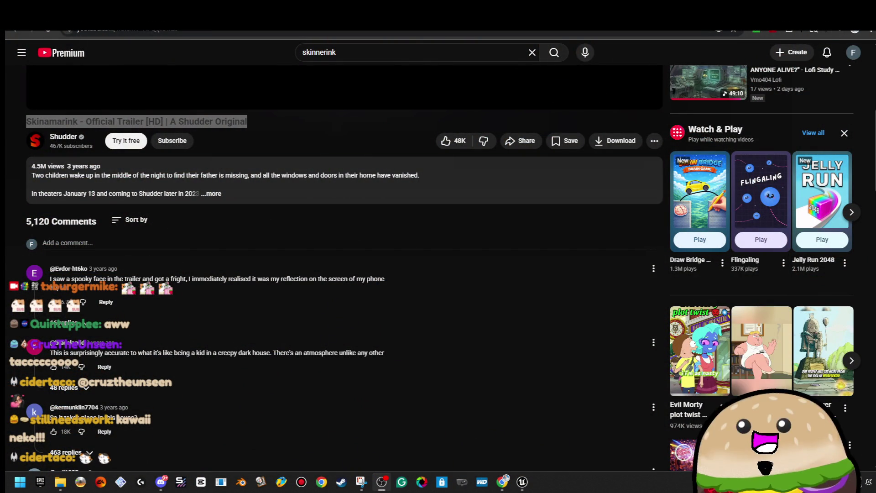
pyautogui.hotkey('alt', 'Tab')
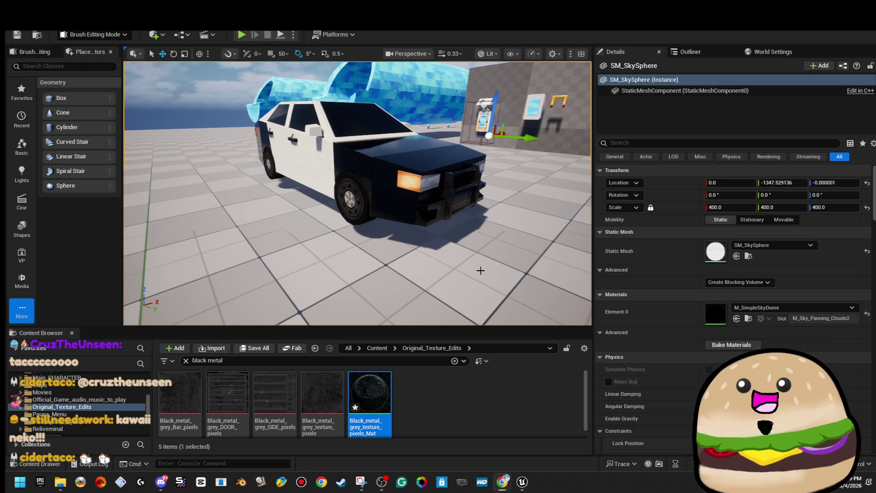
# - Orbit the view around the police car in the Unreal level
pyautogui.moveTo(357, 194)
pyautogui.mouseDown()
pyautogui.moveTo(346, 200)
pyautogui.moveTo(328, 191)
pyautogui.moveTo(319, 173)
pyautogui.moveTo(346, 187)
pyautogui.moveTo(415, 193)
pyautogui.moveTo(379, 191)
pyautogui.moveTo(396, 180)
pyautogui.mouseUp()
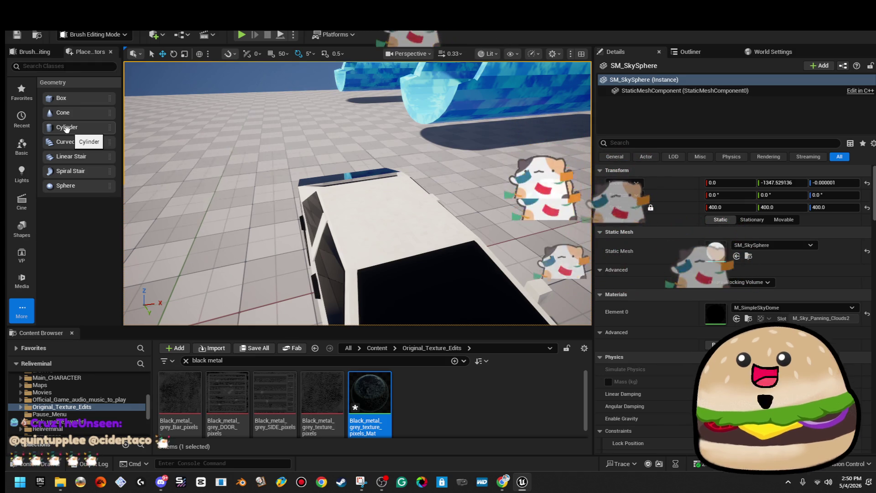
# - Add a box brush above the car, scale it to 0.05 and drop it onto the roof
pyautogui.moveTo(64, 98)
pyautogui.mouseDown()
pyautogui.moveTo(359, 192)
pyautogui.moveTo(357, 99)
pyautogui.moveTo(375, 88)
pyautogui.moveTo(362, 88)
pyautogui.moveTo(384, 122)
pyautogui.mouseUp()
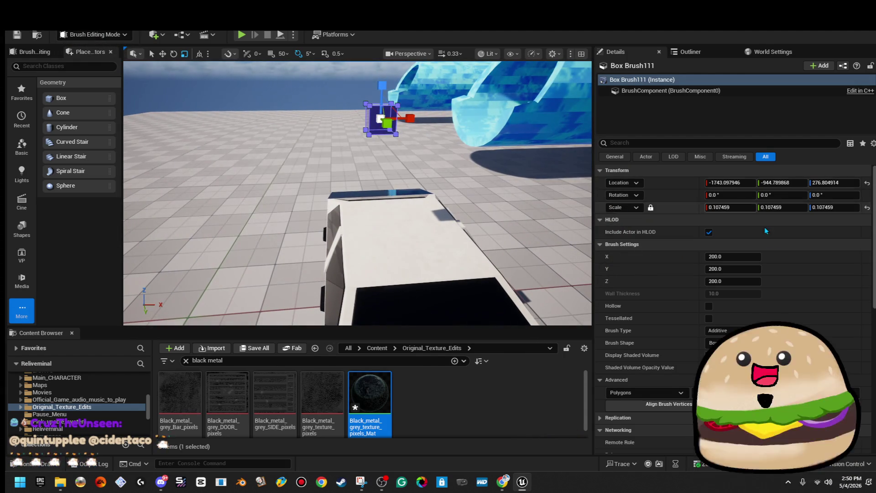
pyautogui.write('0.05')
pyautogui.press('Return')
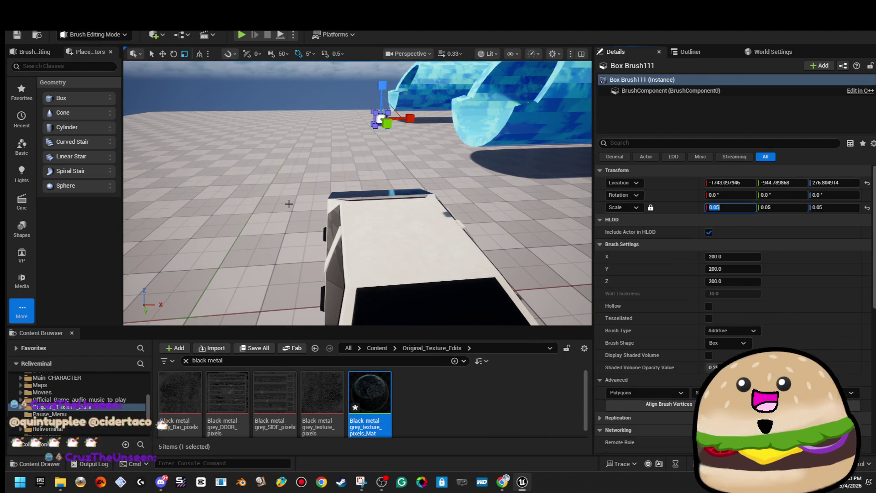
pyautogui.scroll(-5, 391, 222)
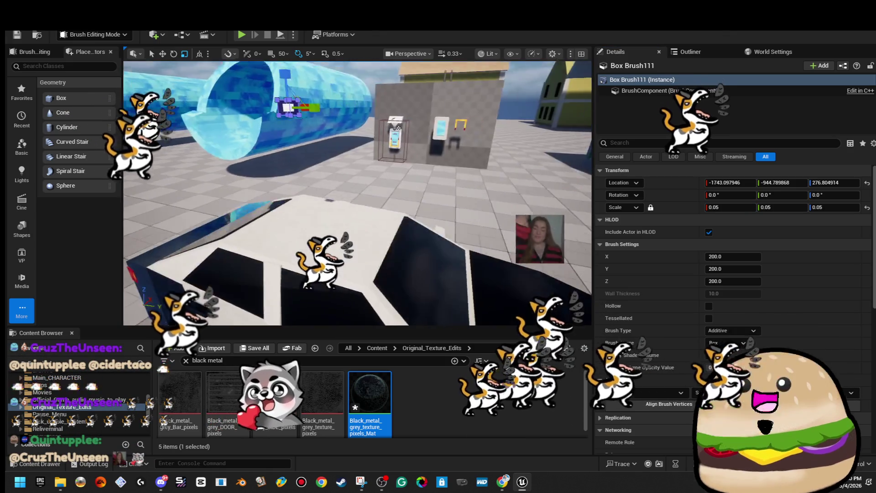
pyautogui.press('End')
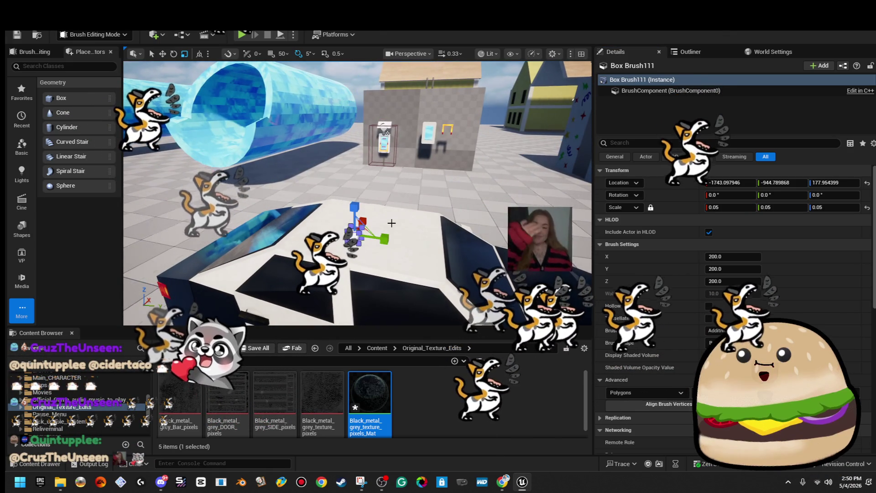
pyautogui.scroll(3, 391, 222)
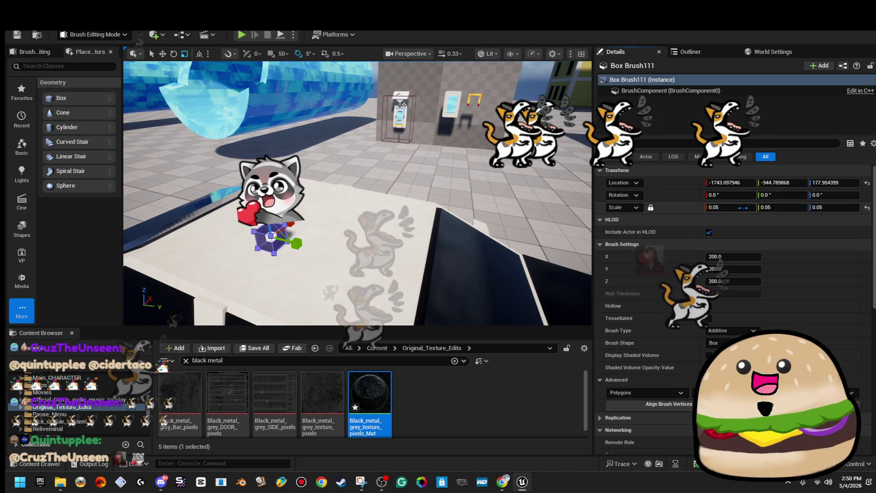
# - Rescale the roof box to 0.1 on every axis and move the view in close to it
pyautogui.click(734, 207)
pyautogui.write('.07')
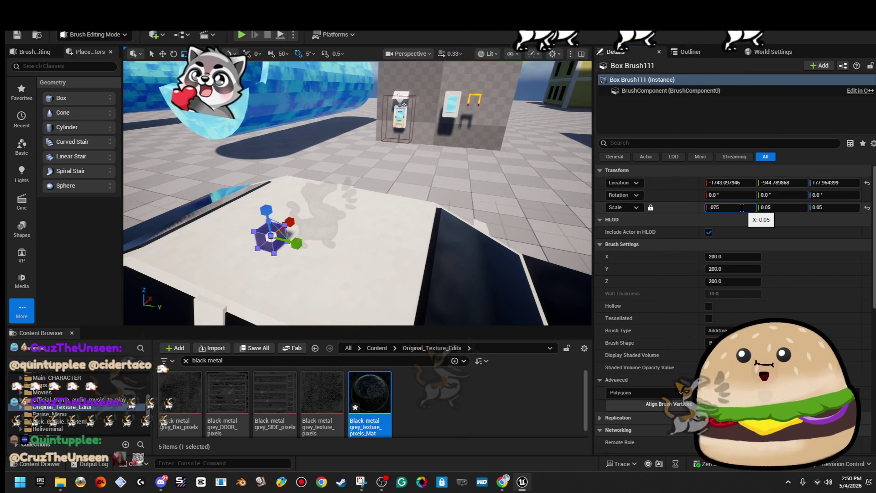
pyautogui.write('5')
pyautogui.press('Return')
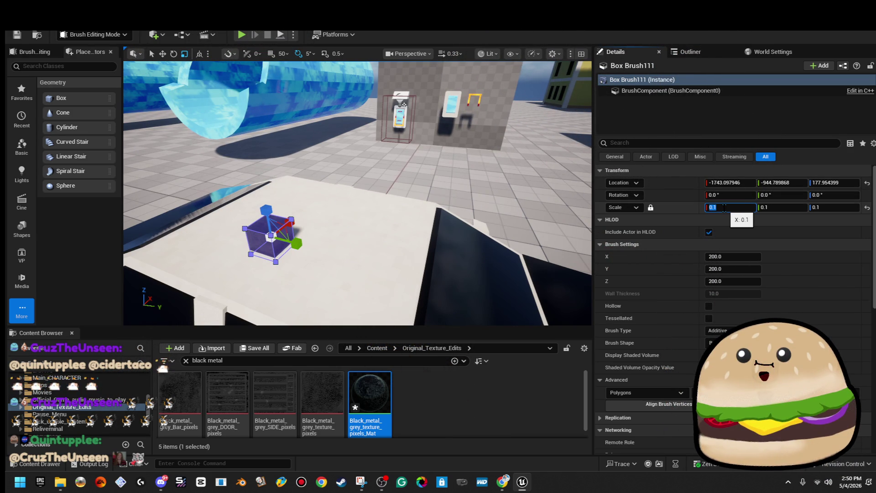
pyautogui.press('Return')
pyautogui.moveTo(357, 156); pyautogui.dragTo(305, 141)
pyautogui.moveTo(363, 191); pyautogui.dragTo(347, 182)
pyautogui.moveTo(400, 199); pyautogui.dragTo(374, 189)
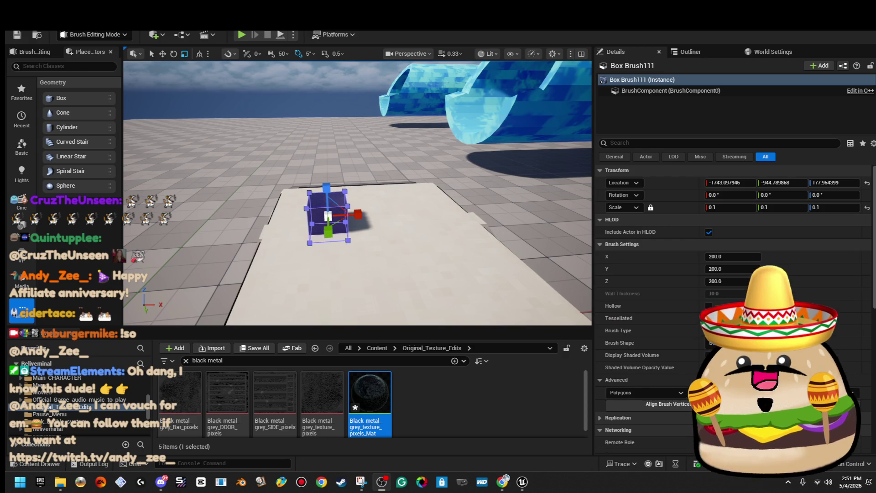
pyautogui.moveTo(417, 218); pyautogui.dragTo(347, 260)
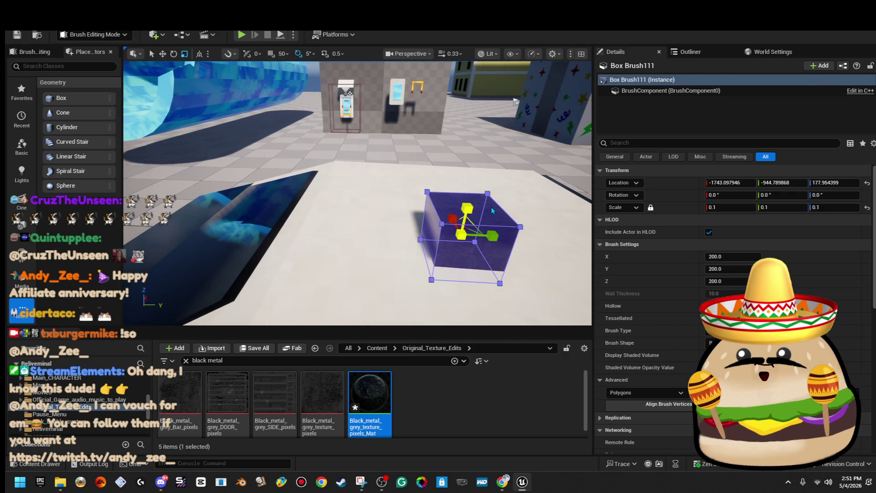
# - Orbit and zoom the Sketchfab Charger 2006 Patrol model to study its roof light bar
pyautogui.moveTo(502, 481)
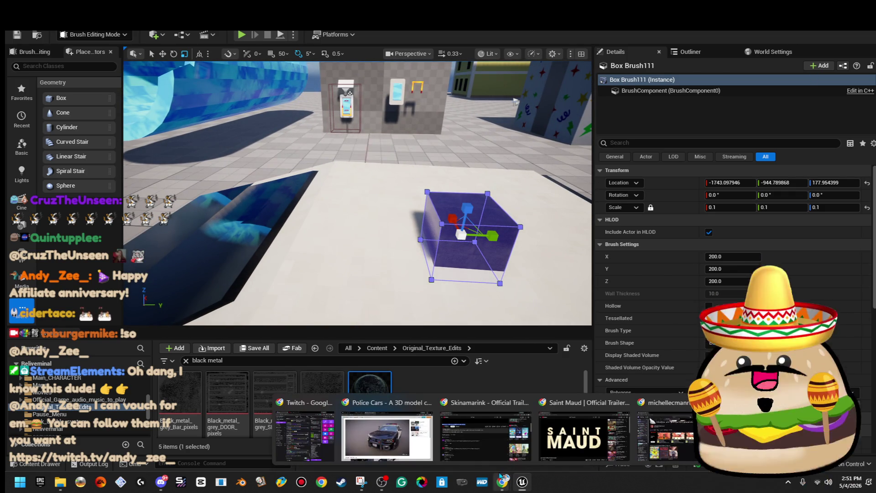
pyautogui.click(388, 419)
pyautogui.moveTo(388, 296)
pyautogui.mouseDown()
pyautogui.moveTo(495, 200)
pyautogui.moveTo(518, 194)
pyautogui.moveTo(513, 123)
pyautogui.moveTo(445, 170)
pyautogui.moveTo(363, 164)
pyautogui.moveTo(349, 198)
pyautogui.moveTo(459, 185)
pyautogui.mouseUp()
pyautogui.scroll(5, 479, 146)
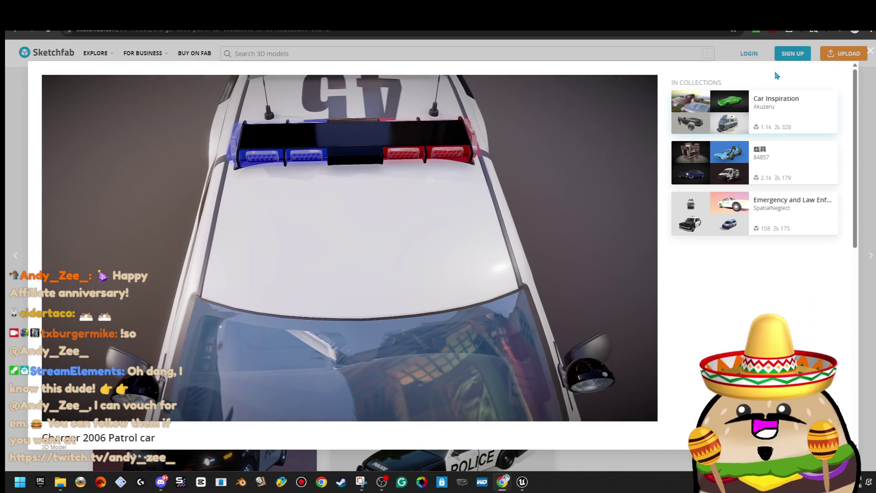
pyautogui.hotkey('alt', 'Tab')
# - Stretch the roof box into a flat 0.1, 0.256271, 0.04 bar and slide it along the roof
pyautogui.moveTo(471, 178); pyautogui.dragTo(478, 188)
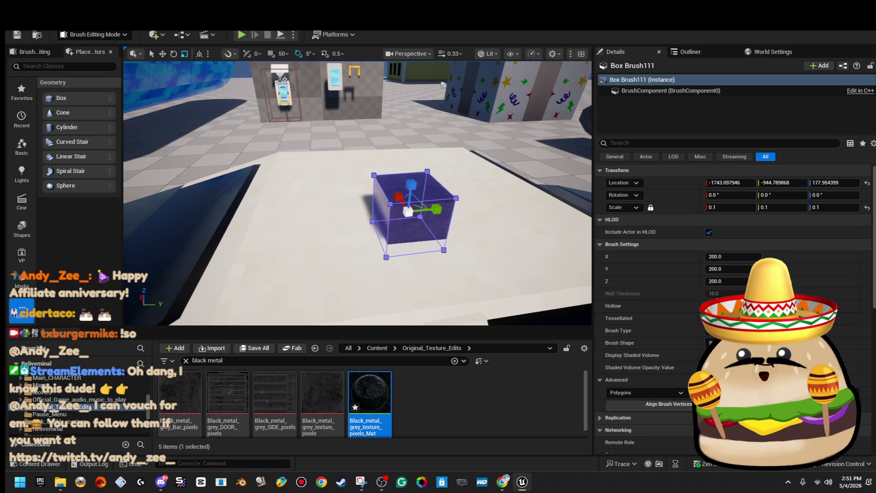
pyautogui.moveTo(419, 223); pyautogui.dragTo(419, 226)
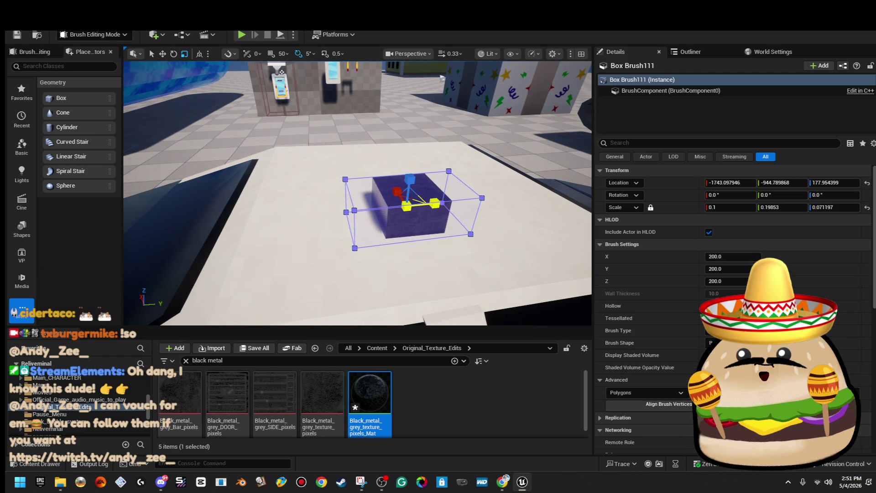
pyautogui.moveTo(281, 72); pyautogui.dragTo(365, 77)
pyautogui.moveTo(347, 186); pyautogui.dragTo(362, 186)
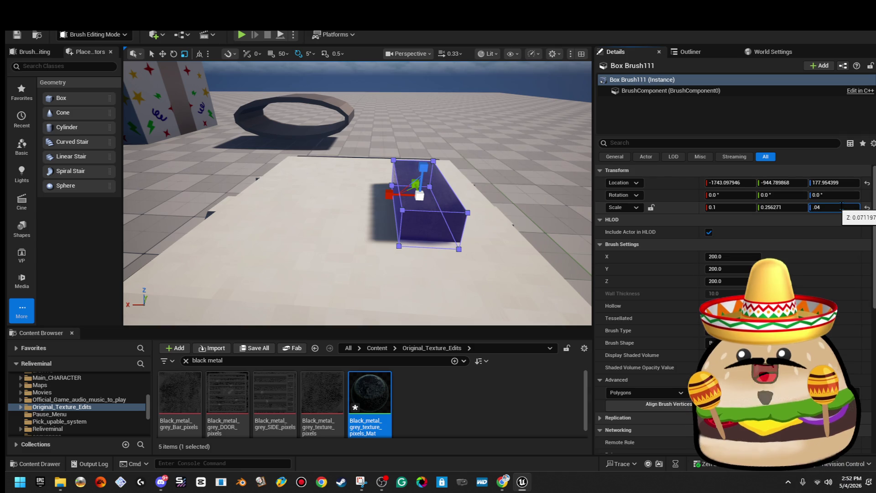
pyautogui.moveTo(480, 206); pyautogui.dragTo(468, 190)
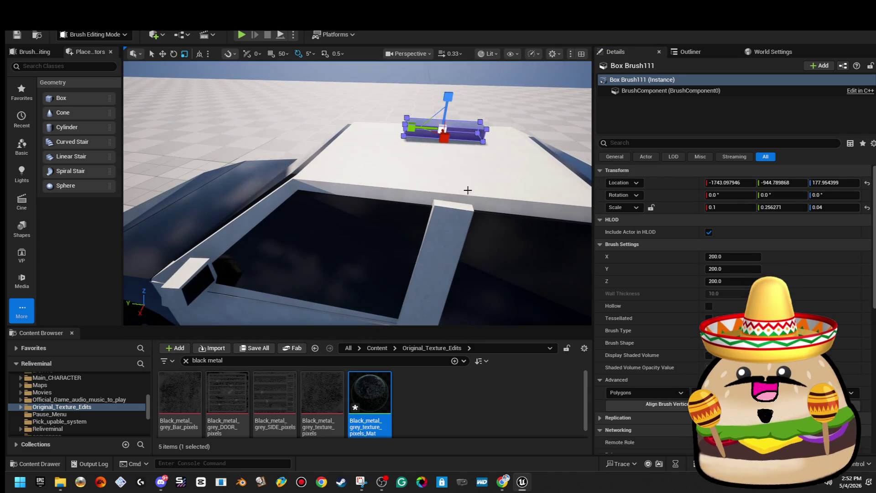
pyautogui.press('w')
pyautogui.moveTo(427, 147)
pyautogui.mouseDown()
pyautogui.moveTo(448, 151)
pyautogui.moveTo(320, 166)
pyautogui.mouseUp()
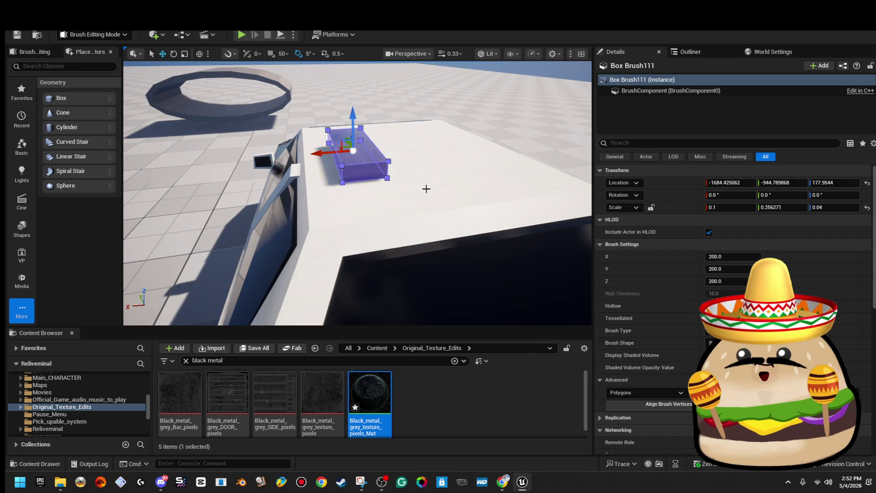
pyautogui.moveTo(408, 190)
pyautogui.mouseDown()
pyautogui.moveTo(375, 171)
pyautogui.moveTo(417, 188)
pyautogui.mouseUp()
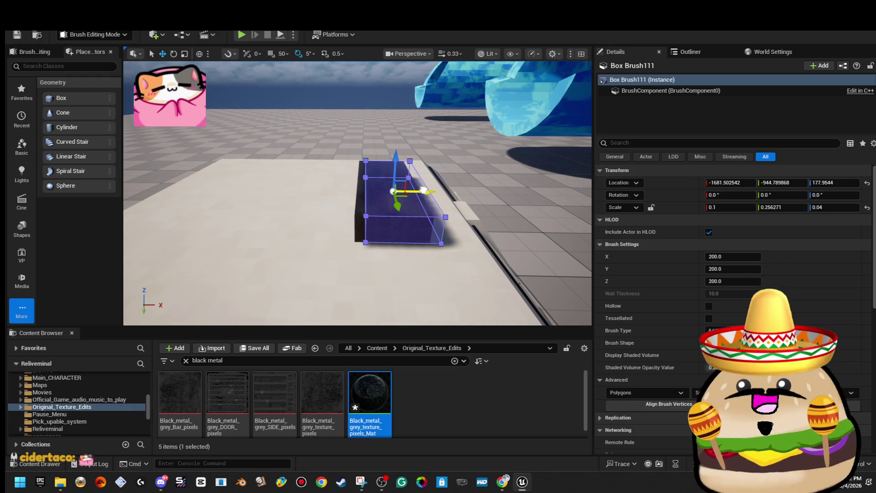
pyautogui.click(411, 161)
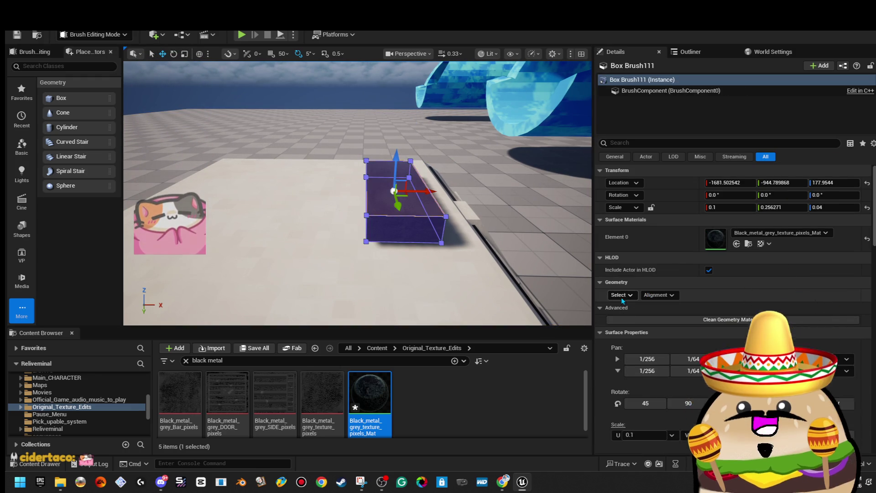
# - Select all the bar's faces, align them, and apply Taillights_texture_pixel_plain_Mat
pyautogui.click(620, 295)
pyautogui.click(655, 322)
pyautogui.click(658, 295)
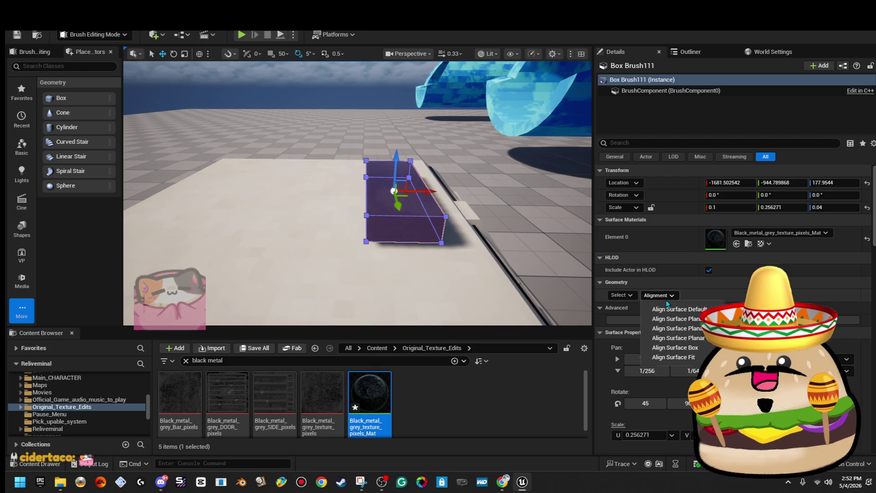
pyautogui.click(682, 360)
pyautogui.click(791, 233)
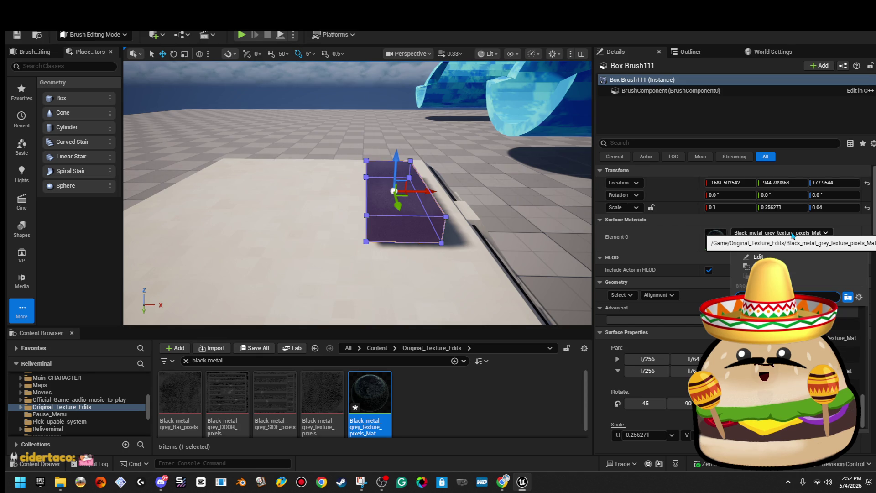
pyautogui.scroll(-2, 773, 338)
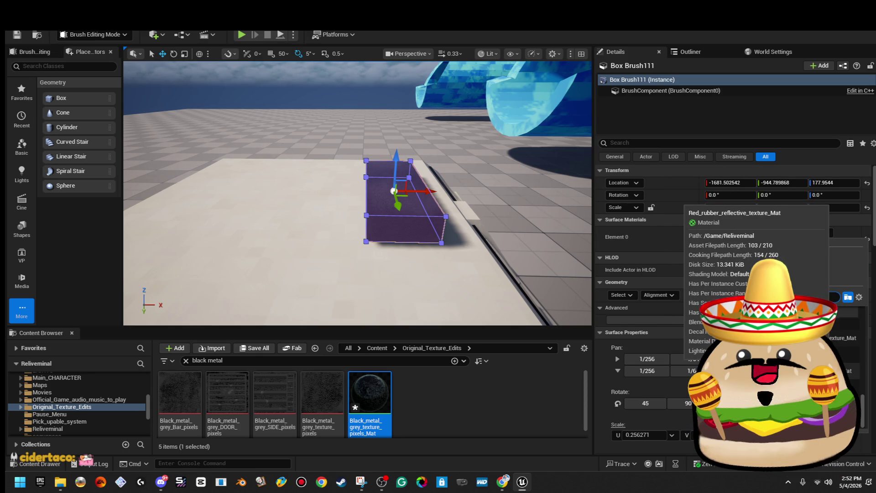
pyautogui.click(841, 332)
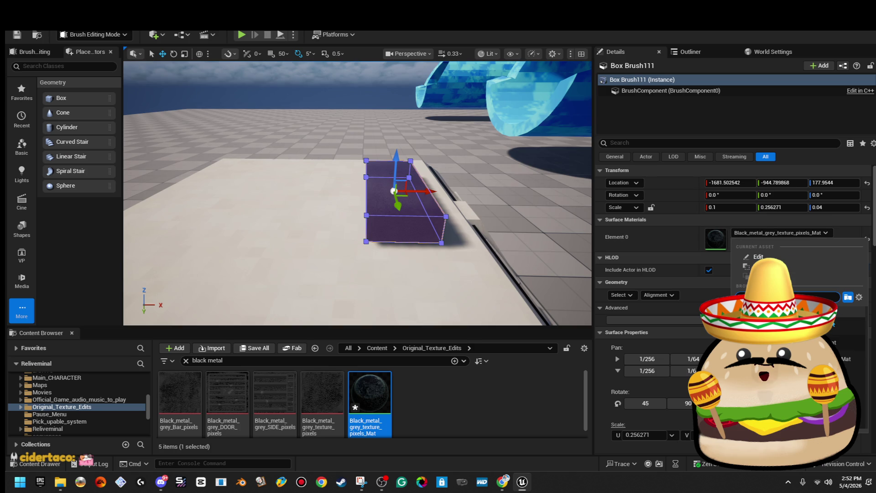
pyautogui.click(833, 325)
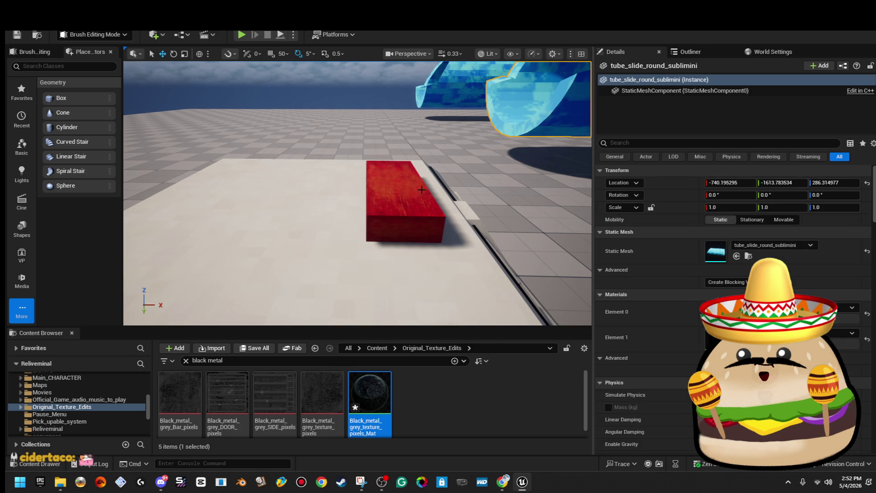
# - Box-align the red texture across all the bar's faces and frame the bar in view
pyautogui.click(615, 297)
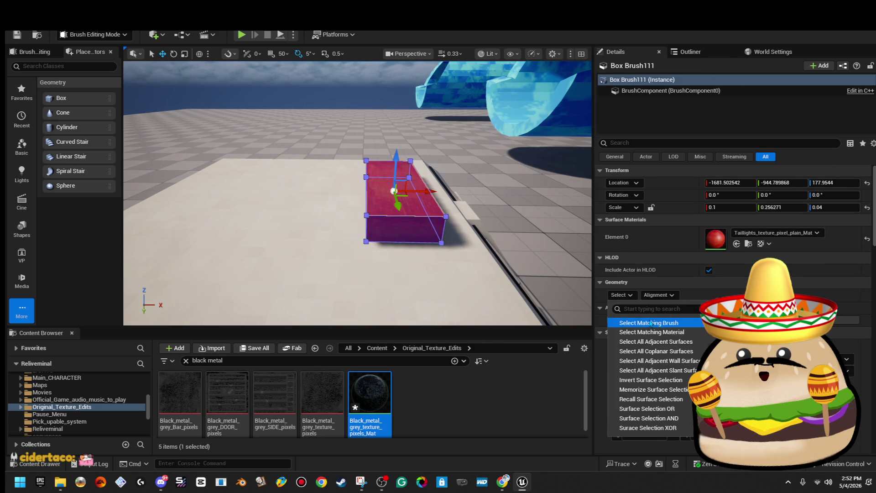
pyautogui.click(666, 295)
pyautogui.click(669, 296)
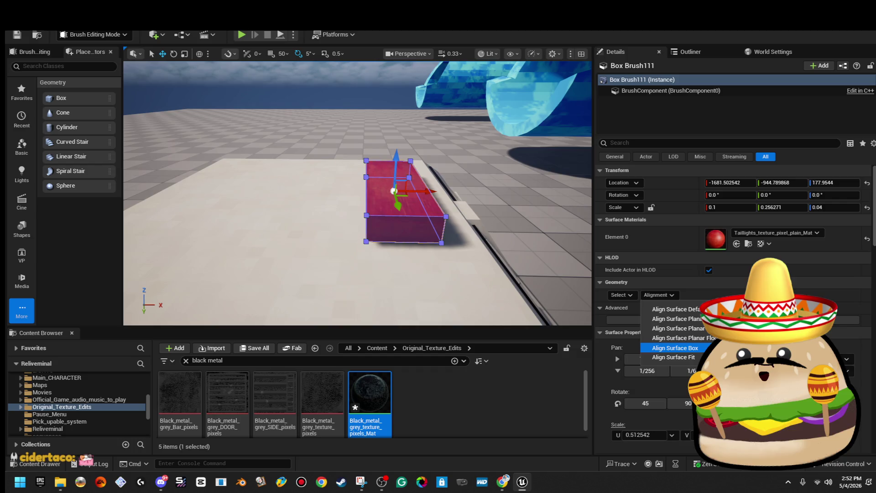
pyautogui.click(675, 347)
pyautogui.click(524, 96)
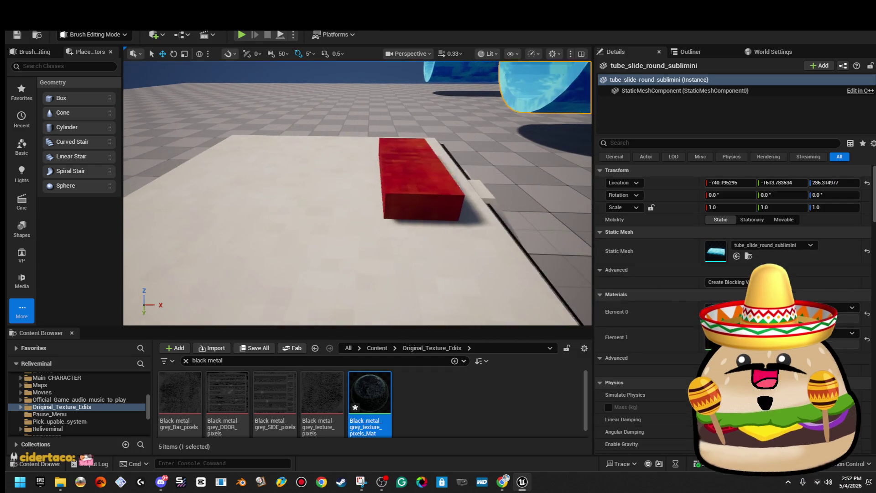
pyautogui.click(421, 182)
pyautogui.press('f')
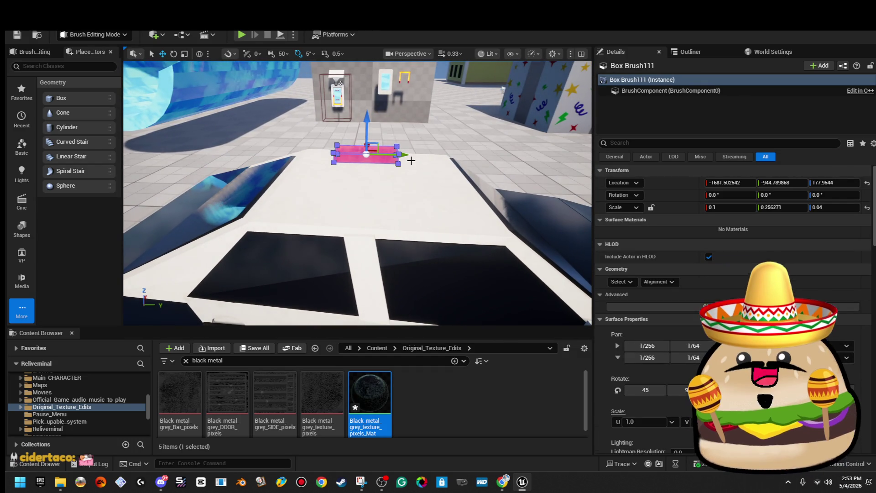
# - Select both red bars and copy the pair to the left, making four roof bars
pyautogui.moveTo(411, 160); pyautogui.dragTo(301, 167)
pyautogui.moveTo(346, 191)
pyautogui.mouseDown()
pyautogui.moveTo(382, 196)
pyautogui.moveTo(380, 184)
pyautogui.moveTo(309, 208)
pyautogui.moveTo(321, 211)
pyautogui.moveTo(438, 142)
pyautogui.moveTo(363, 137)
pyautogui.mouseUp()
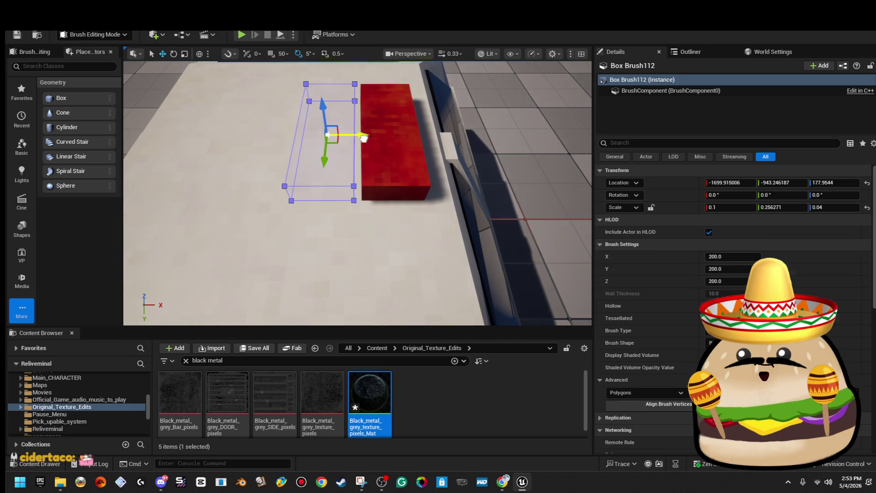
pyautogui.keyDown('ctrl'); pyautogui.click(383, 142); pyautogui.keyUp('ctrl')
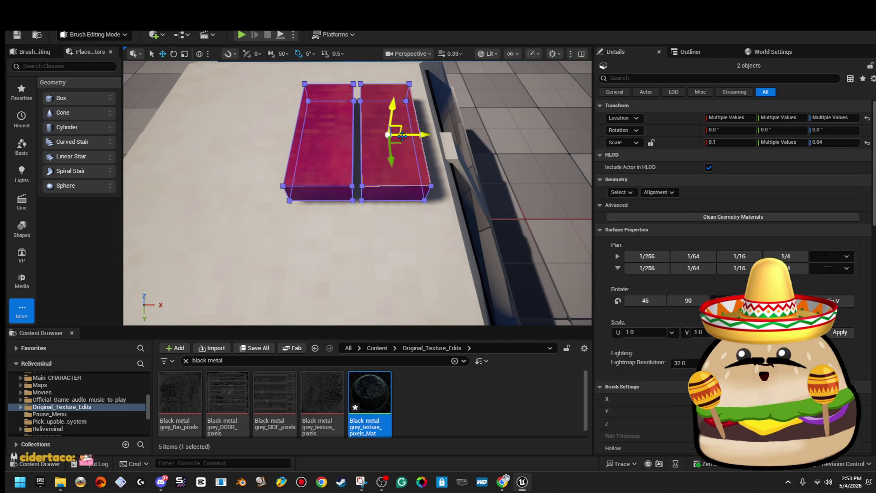
pyautogui.scroll(-5, 379, 146)
pyautogui.moveTo(407, 154); pyautogui.dragTo(407, 153)
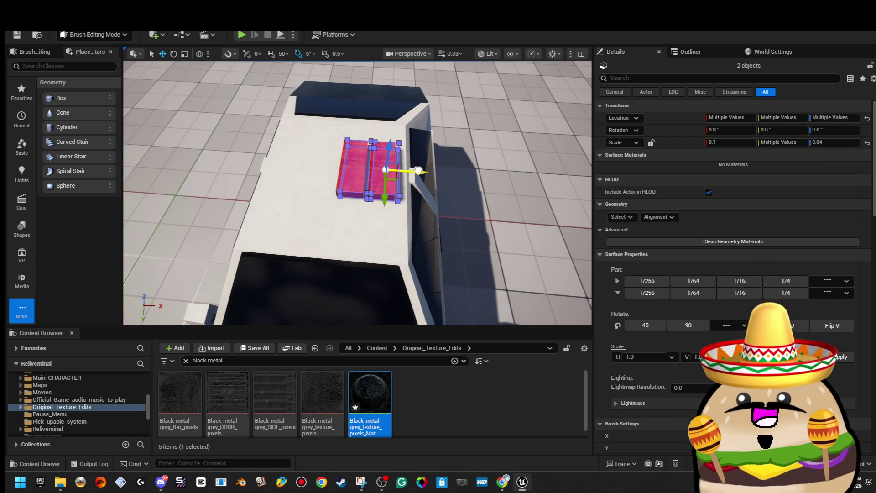
pyautogui.moveTo(442, 163)
pyautogui.keyDown('alt'); pyautogui.mouseDown()
pyautogui.moveTo(378, 163)
pyautogui.moveTo(395, 162)
pyautogui.mouseUp(); pyautogui.keyUp('alt')
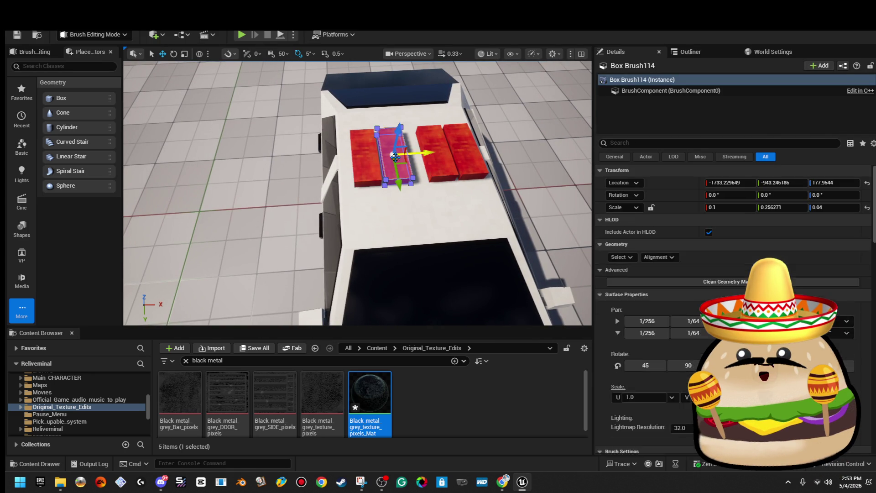
# - Select all faces of the new left bars and open their Element 0 material picker
pyautogui.click(370, 158)
pyautogui.click(620, 230)
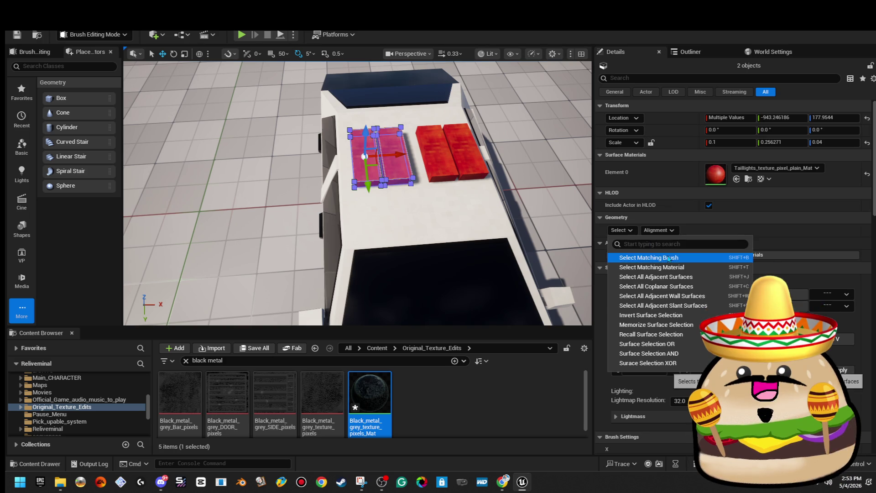
pyautogui.click(749, 169)
pyautogui.write('blue')
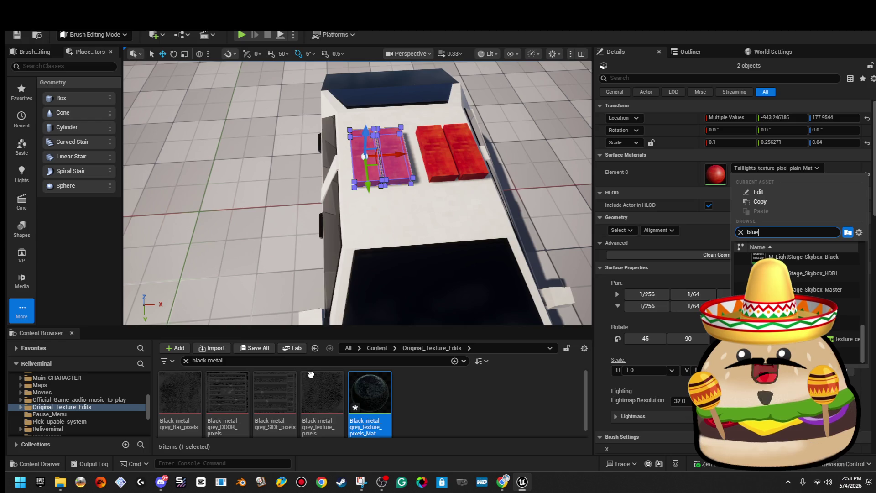
# - Search all project content for 'headligh' and open the headlight_pixel texture
pyautogui.click(317, 361)
pyautogui.write('he')
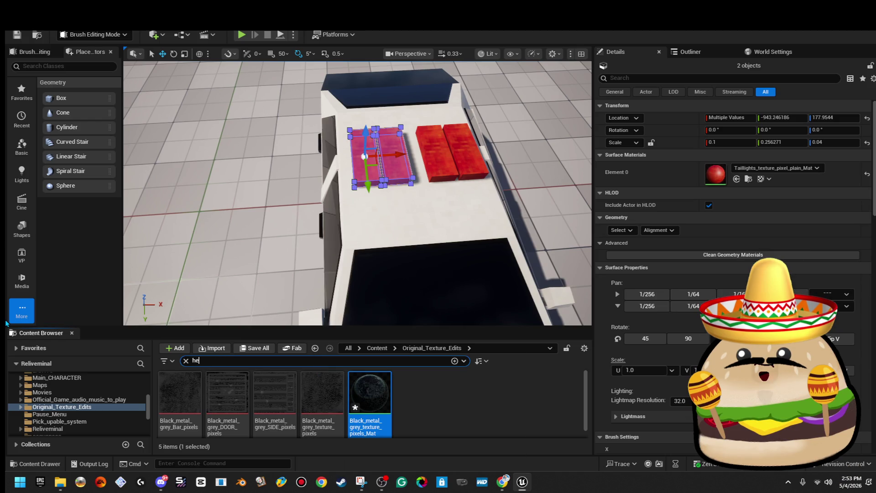
pyautogui.write('adlight')
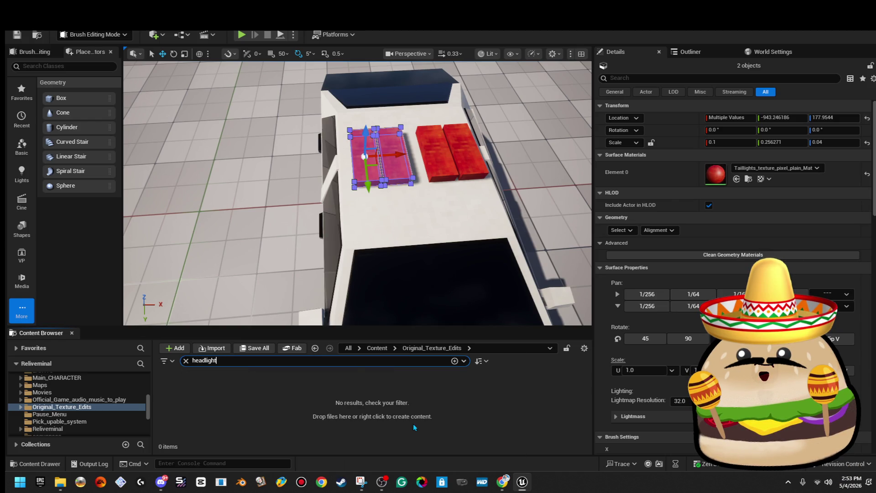
pyautogui.click(378, 348)
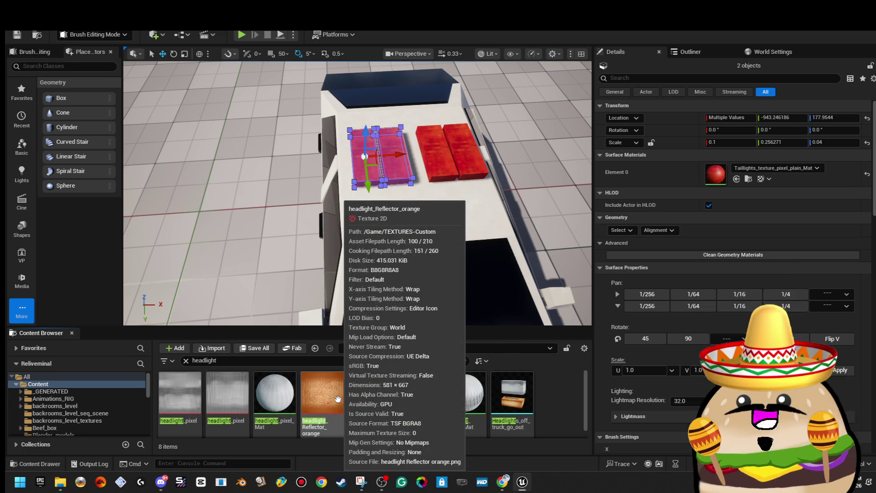
pyautogui.click(232, 394)
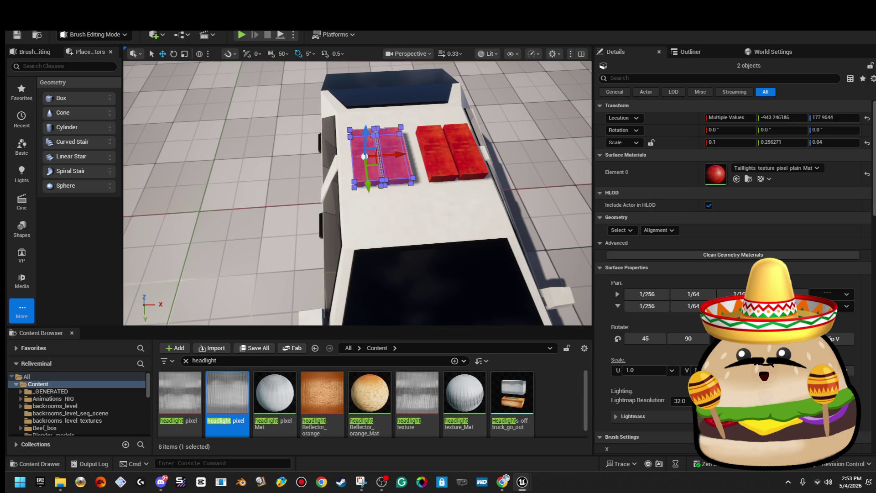
pyautogui.doubleClick(227, 393)
pyautogui.doubleClick(409, 95)
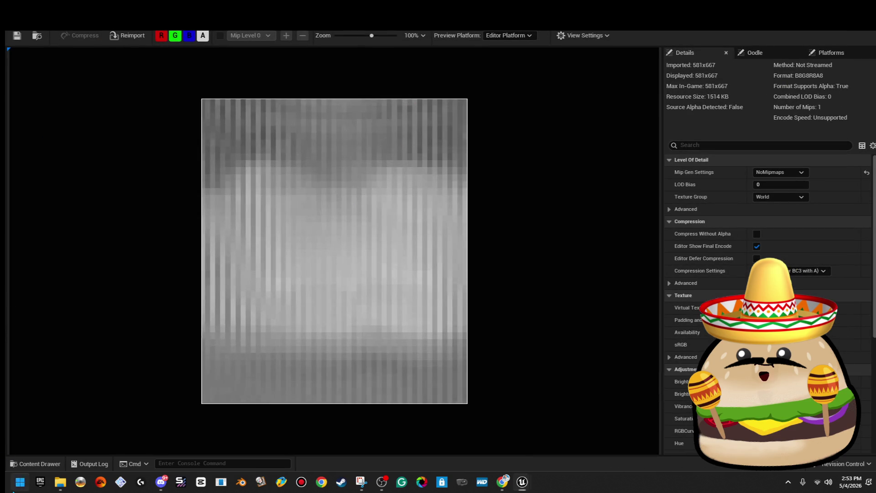
# - Close the headlight_pixel texture editor and open the headlight_Reflector_orange texture
pyautogui.press('super')
pyautogui.press('Escape')
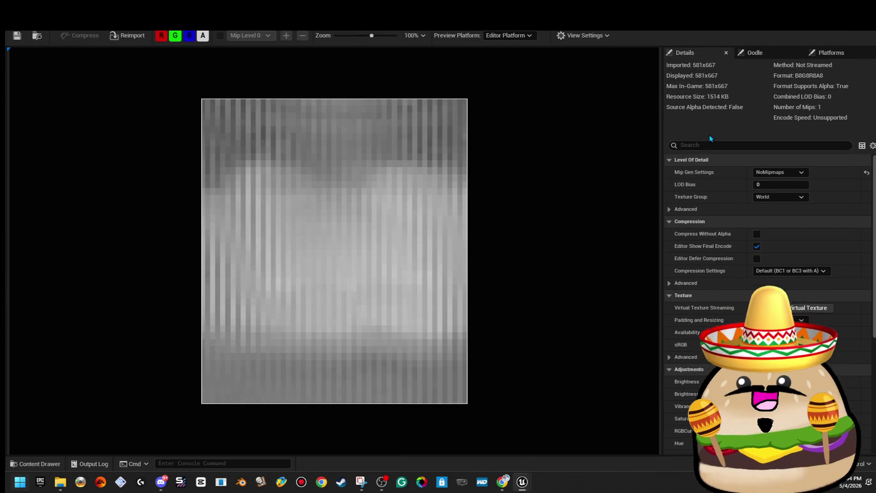
pyautogui.hotkey('alt', 'F4')
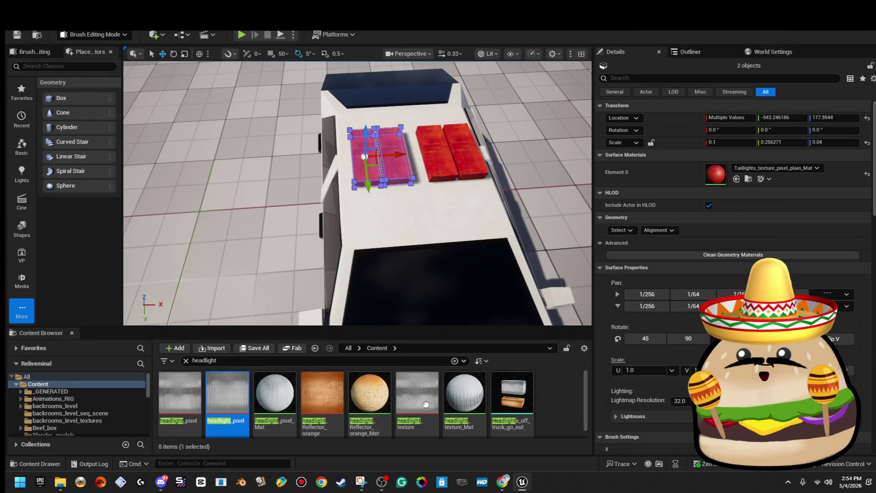
pyautogui.doubleClick(322, 392)
# - Launch Snipping Tool and snip the whole orange reflector texture preview
pyautogui.press('super')
pyautogui.write('s')
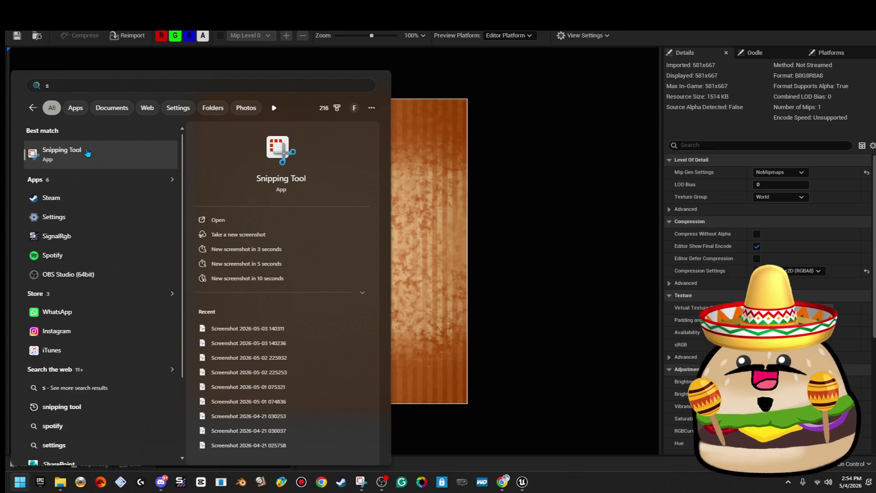
pyautogui.click(87, 153)
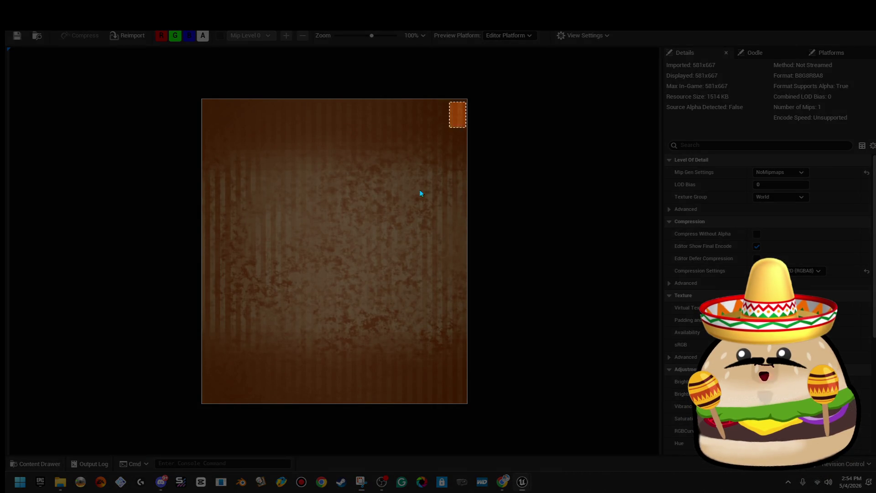
pyautogui.moveTo(420, 190)
pyautogui.mouseDown()
pyautogui.moveTo(215, 403)
pyautogui.moveTo(204, 401)
pyautogui.mouseUp()
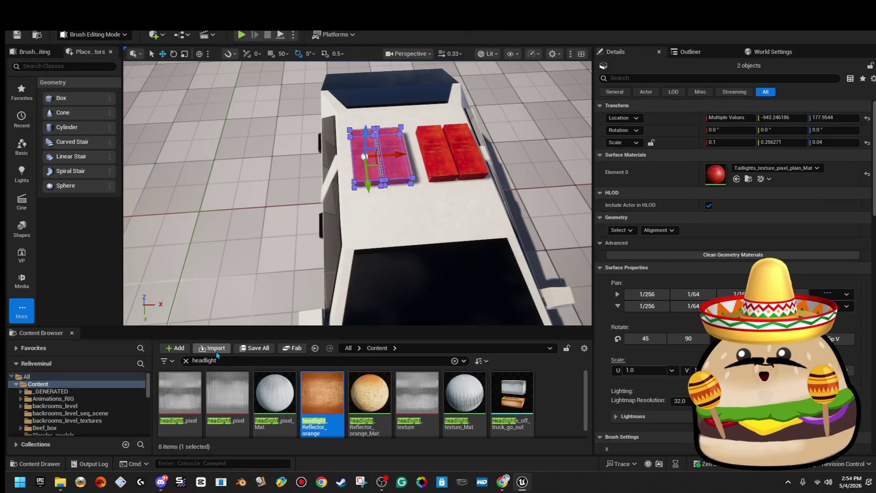
# - From the import file list, open the 'blue headlight' image in Photos
pyautogui.click(215, 351)
pyautogui.scroll(-5, 533, 309)
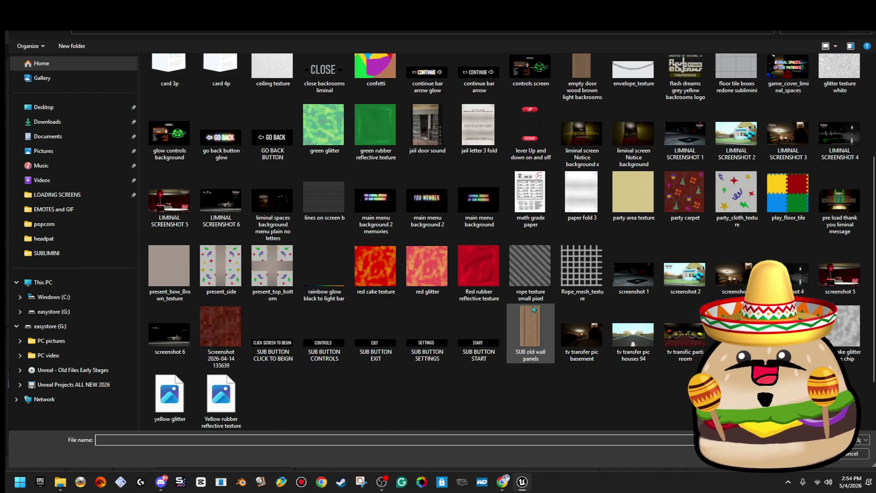
pyautogui.scroll(5, 536, 311)
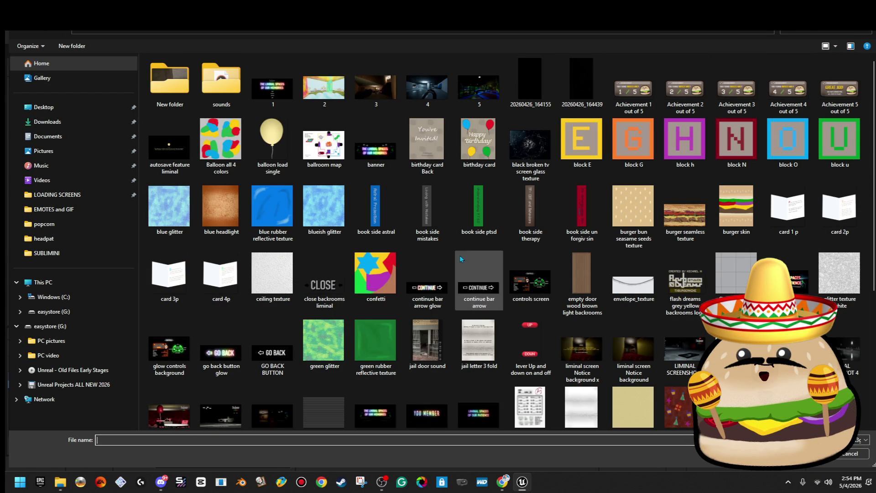
pyautogui.rightClick(205, 226)
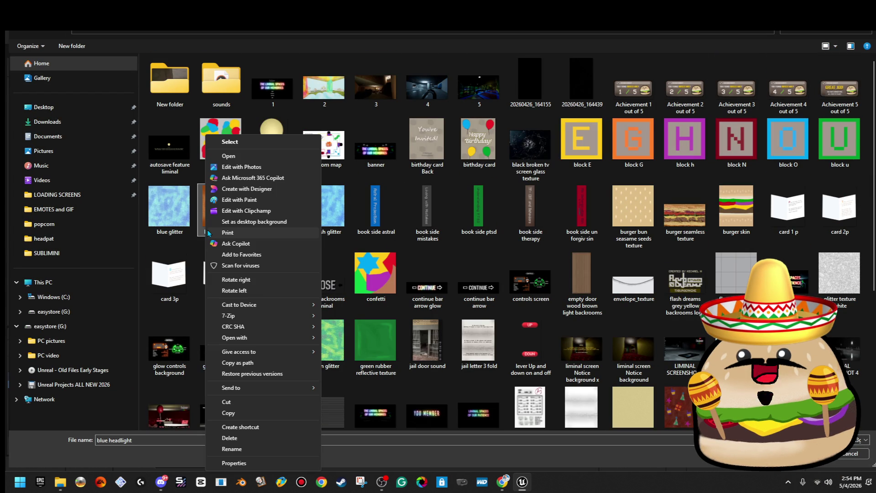
pyautogui.click(246, 155)
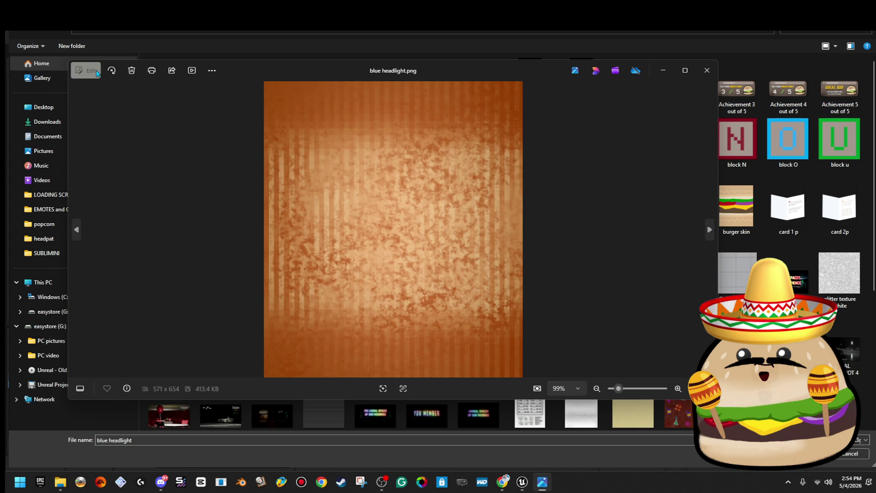
# - Drain the image's colour, lower its warmth, and save the edit
pyautogui.click(96, 72)
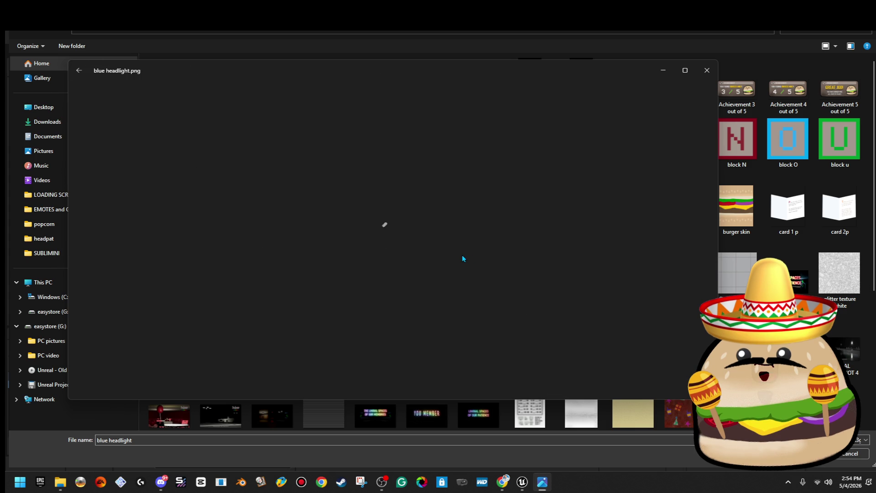
pyautogui.click(377, 99)
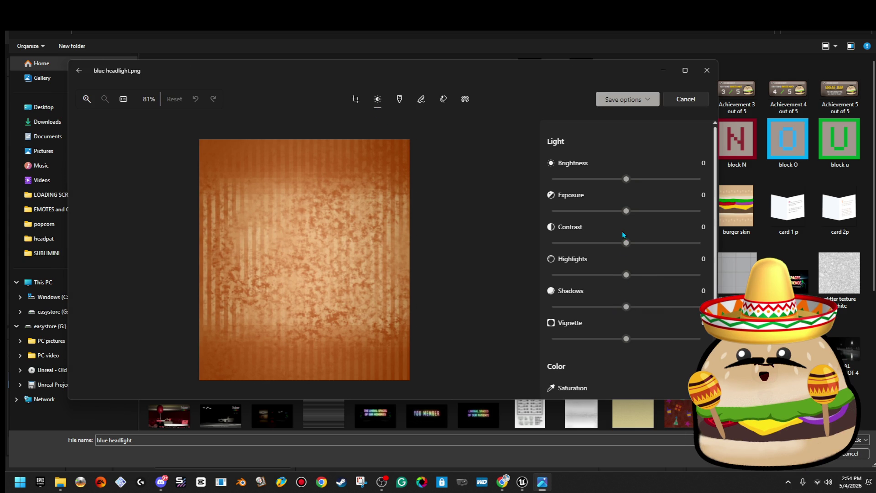
pyautogui.scroll(-3, 628, 280)
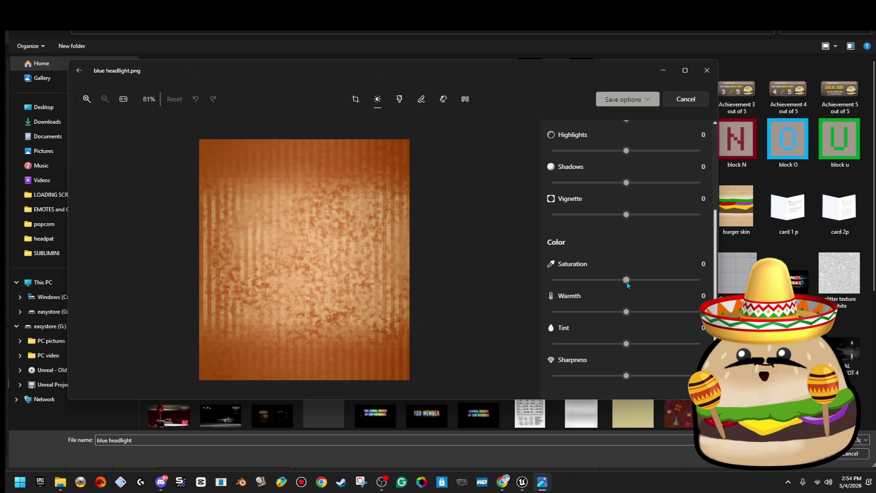
pyautogui.moveTo(626, 279); pyautogui.dragTo(538, 281)
pyautogui.moveTo(625, 312); pyautogui.dragTo(552, 311)
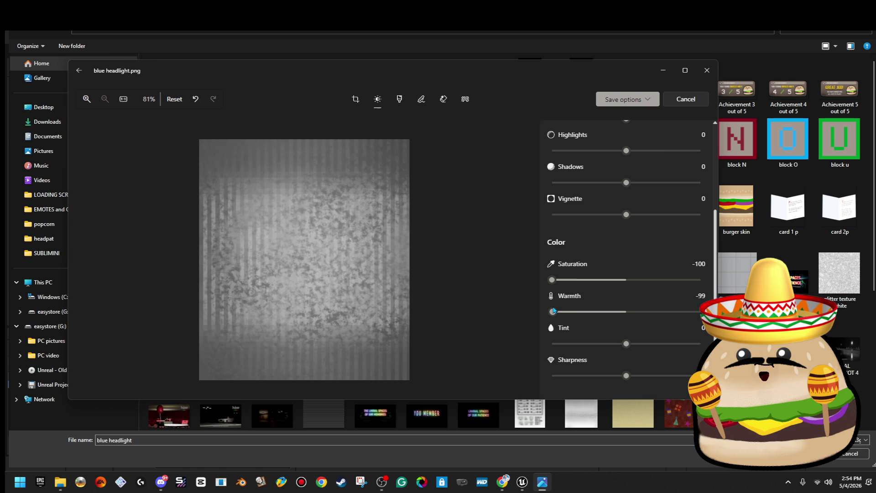
pyautogui.click(651, 99)
pyautogui.click(637, 133)
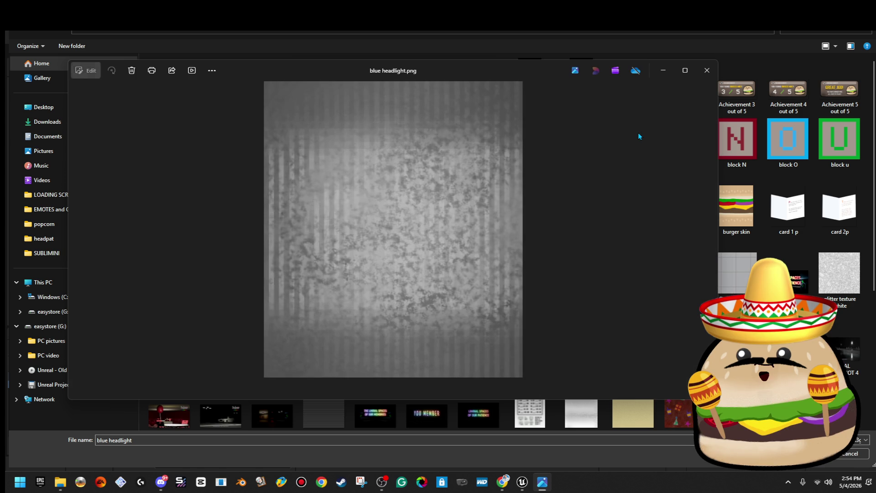
# - Re-adjust the image to a cool blue tint with warmth -100, save it, and minimize Photos
pyautogui.click(89, 70)
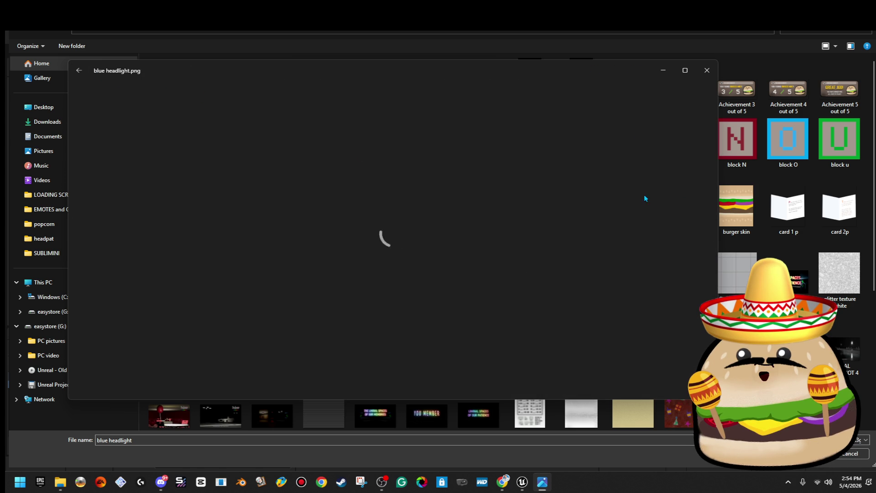
pyautogui.click(376, 100)
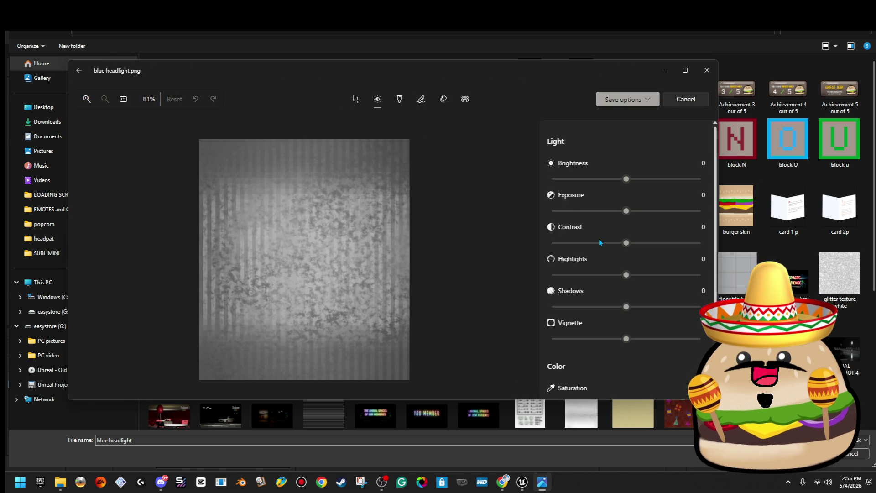
pyautogui.scroll(-3, 624, 304)
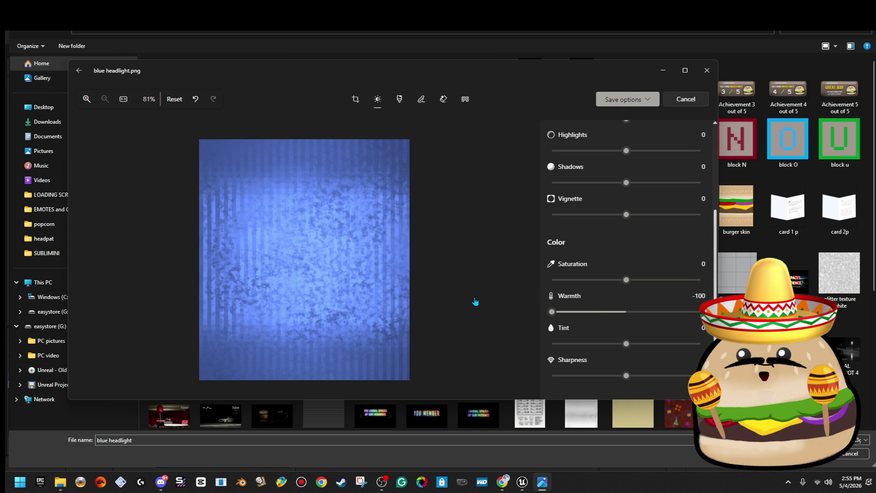
pyautogui.click(648, 100)
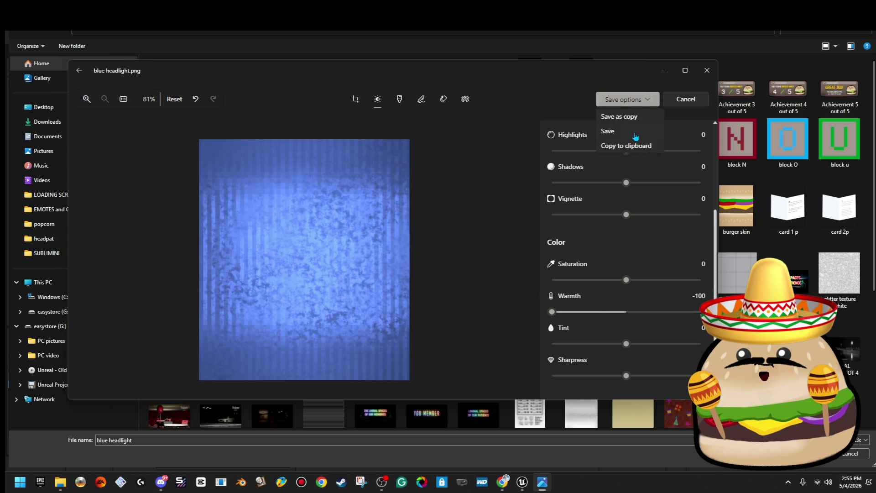
pyautogui.click(634, 132)
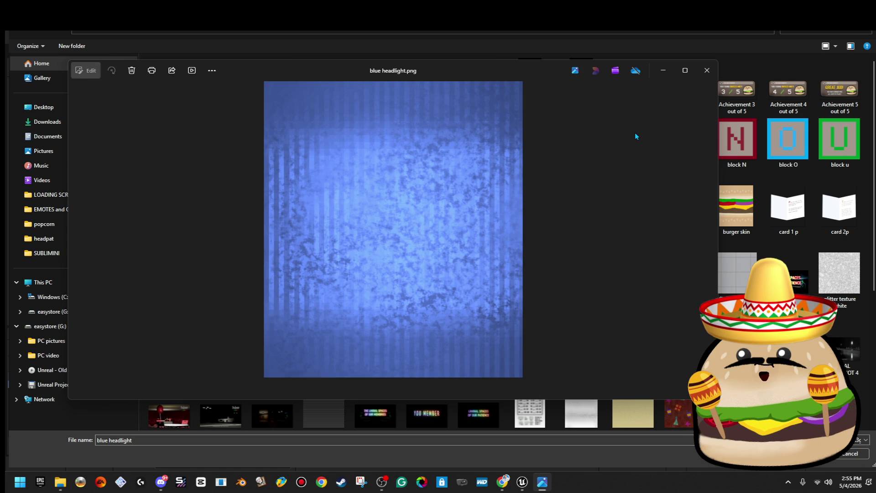
pyautogui.click(663, 70)
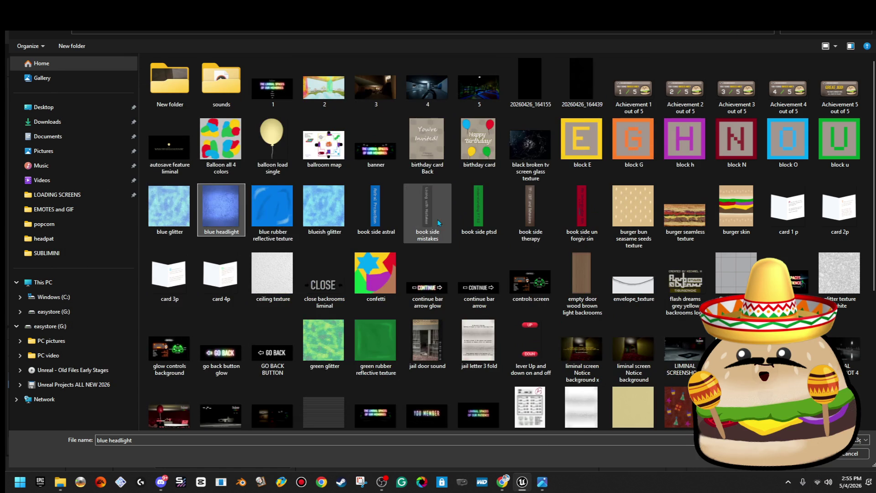
# - Import the blue headlight image, create blue_headlight_Mat from it, and apply it to the roof brushes
pyautogui.doubleClick(224, 214)
pyautogui.moveTo(224, 214); pyautogui.dragTo(242, 242)
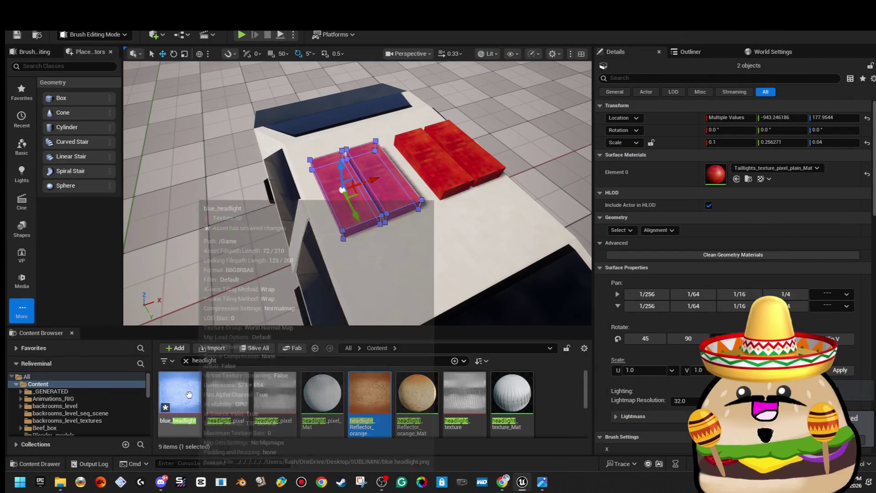
pyautogui.rightClick(187, 392)
pyautogui.click(274, 48)
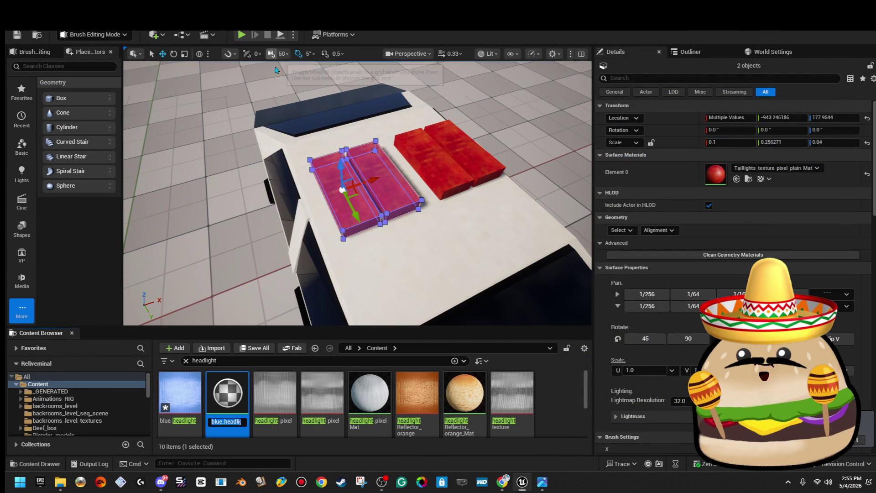
pyautogui.press('Return')
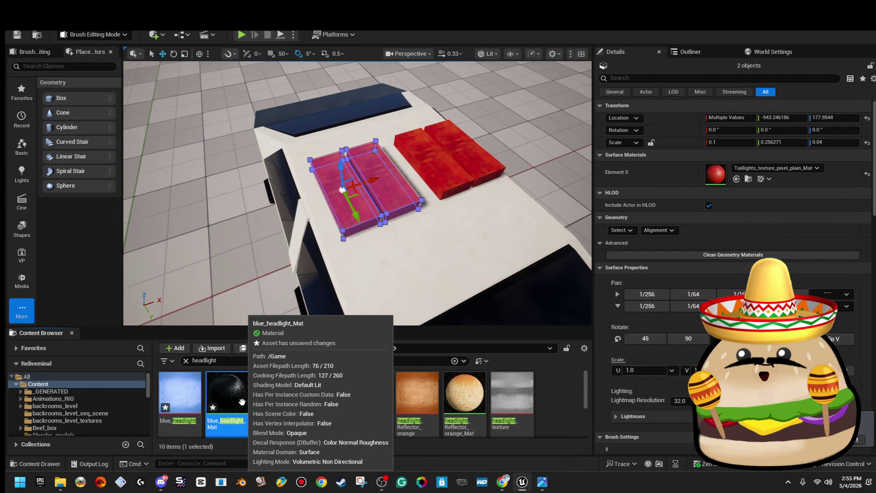
pyautogui.moveTo(235, 399)
pyautogui.mouseDown()
pyautogui.moveTo(352, 226)
pyautogui.moveTo(714, 177)
pyautogui.mouseUp()
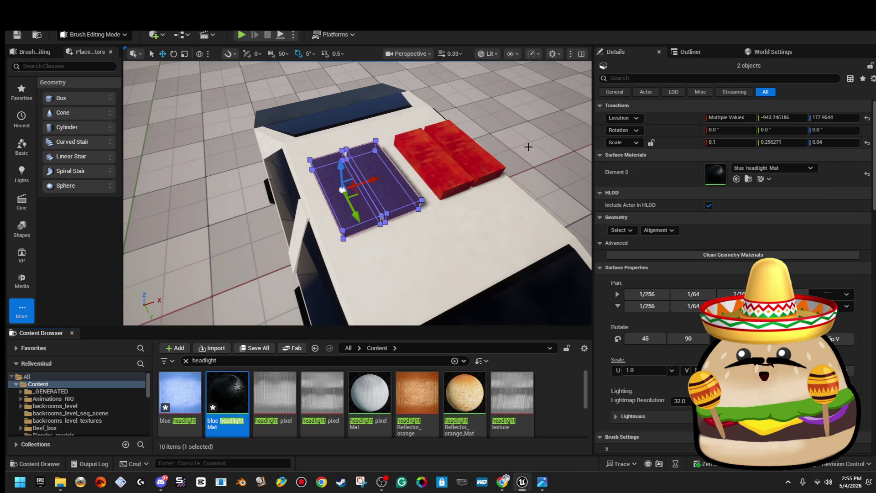
# - Force-delete blue_headlight_Mat and duplicate the blue_headlight texture
pyautogui.click(528, 146)
pyautogui.rightClick(237, 375)
pyautogui.click(265, 168)
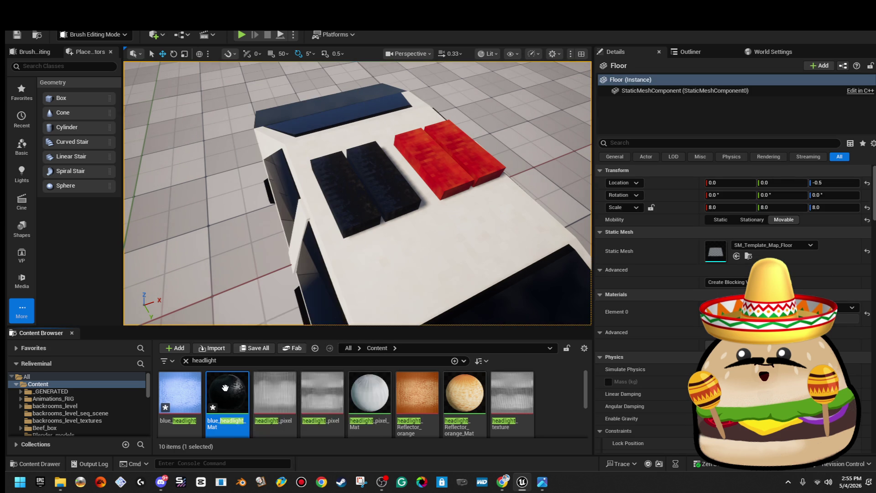
pyautogui.click(397, 388)
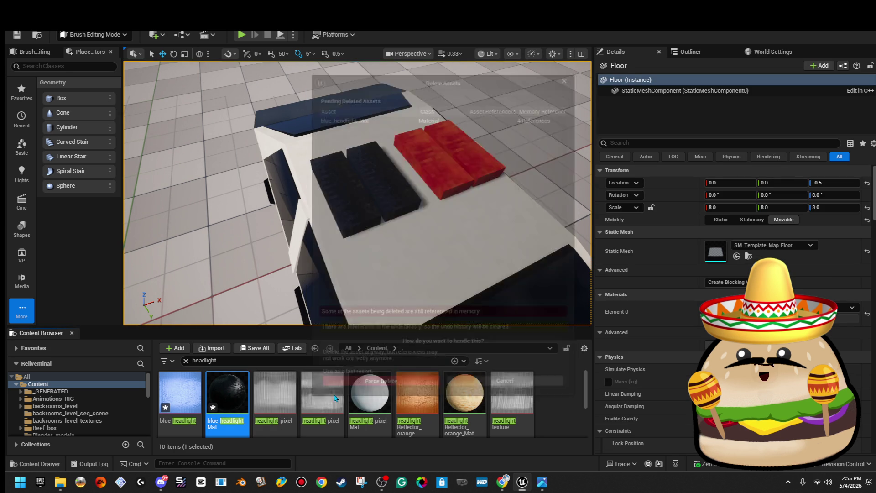
pyautogui.rightClick(195, 398)
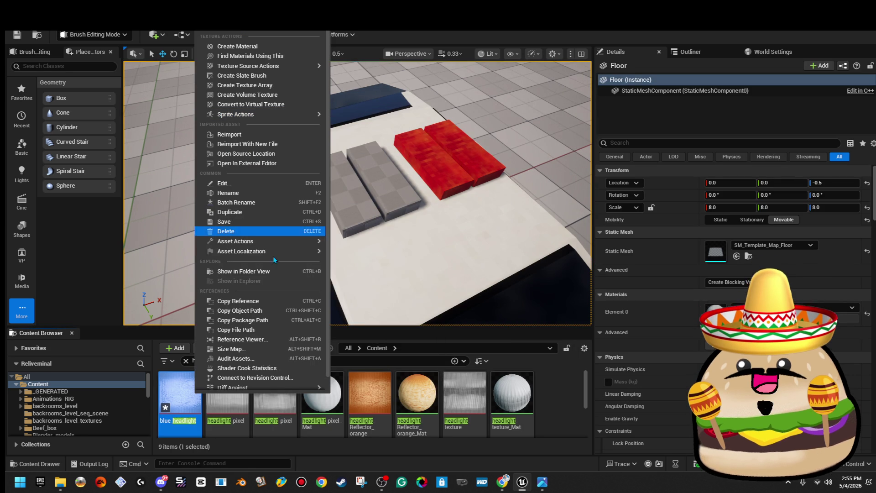
pyautogui.click(274, 212)
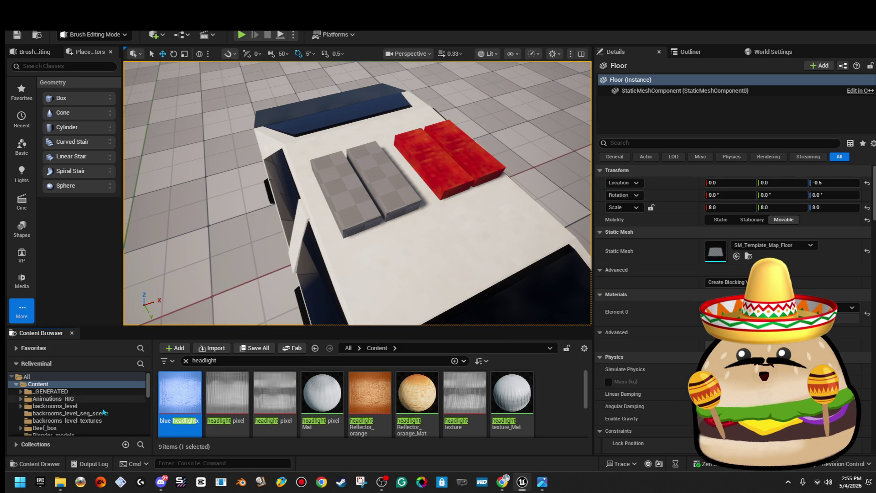
# - Apply the blue headlight material to the left roof block and select that blue block
pyautogui.moveTo(306, 219); pyautogui.dragTo(345, 192)
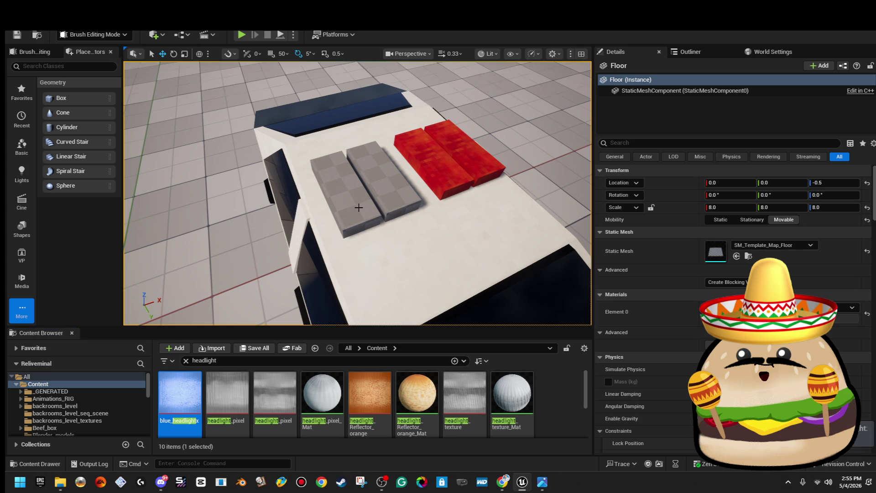
pyautogui.moveTo(227, 376); pyautogui.dragTo(347, 192)
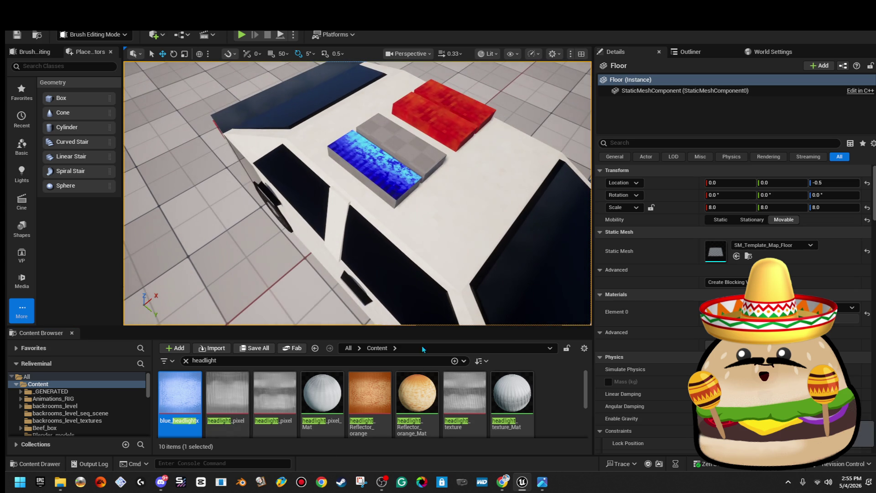
pyautogui.scroll(-2, 441, 382)
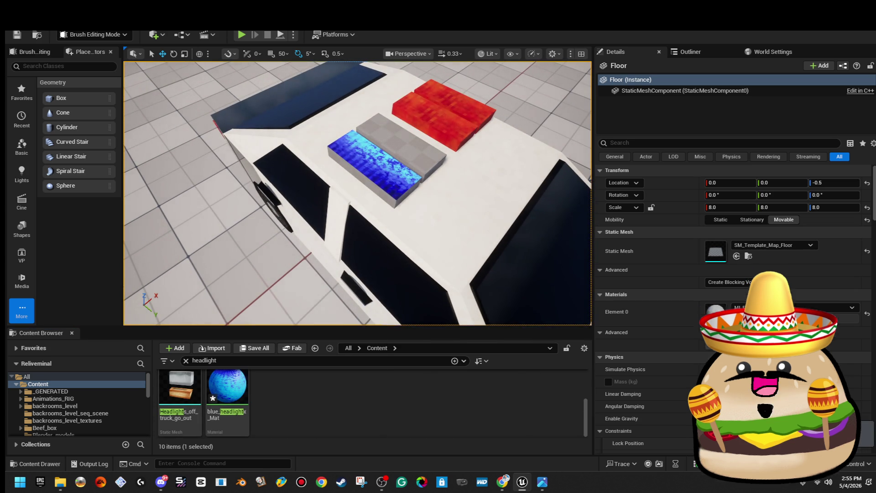
pyautogui.moveTo(283, 237); pyautogui.dragTo(320, 228)
pyautogui.moveTo(338, 197); pyautogui.dragTo(338, 197)
pyautogui.click(338, 197)
# - Surface-fit the blue and grey blocks' textures and give the grey block blue_headlightx_Mat
pyautogui.keyDown('ctrl'); pyautogui.click(352, 176); pyautogui.keyUp('ctrl')
pyautogui.click(627, 218)
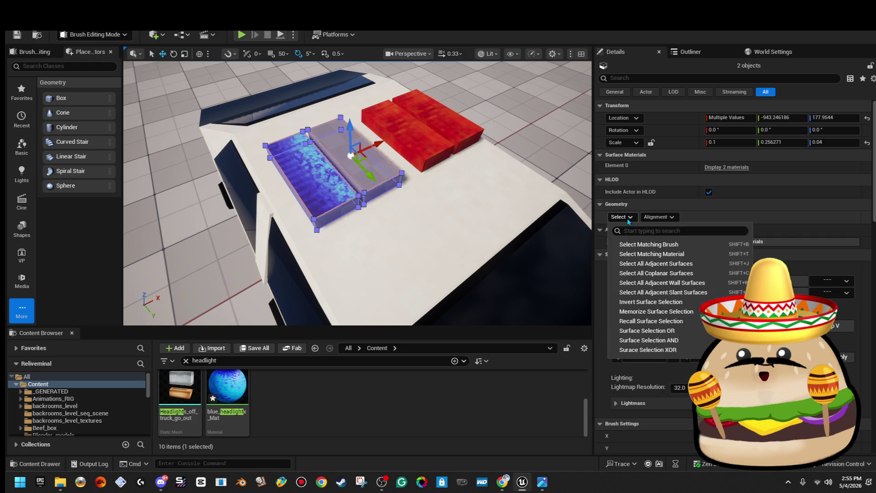
pyautogui.click(658, 217)
pyautogui.click(663, 218)
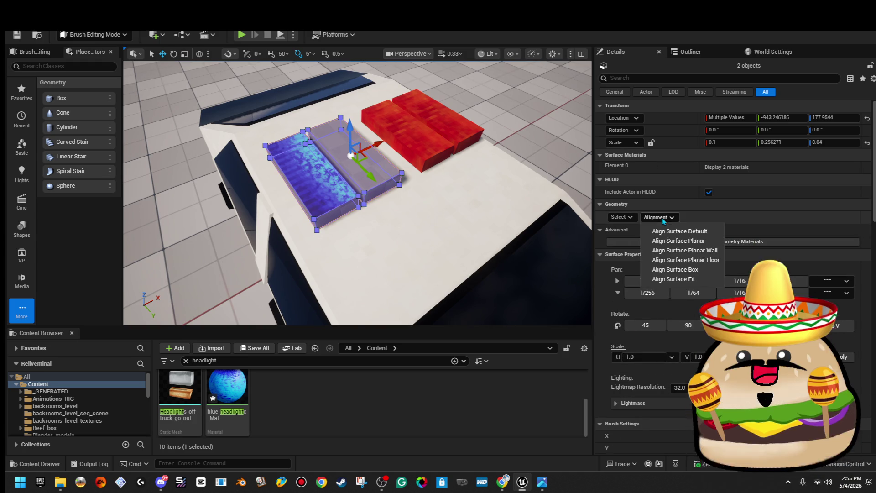
pyautogui.click(680, 279)
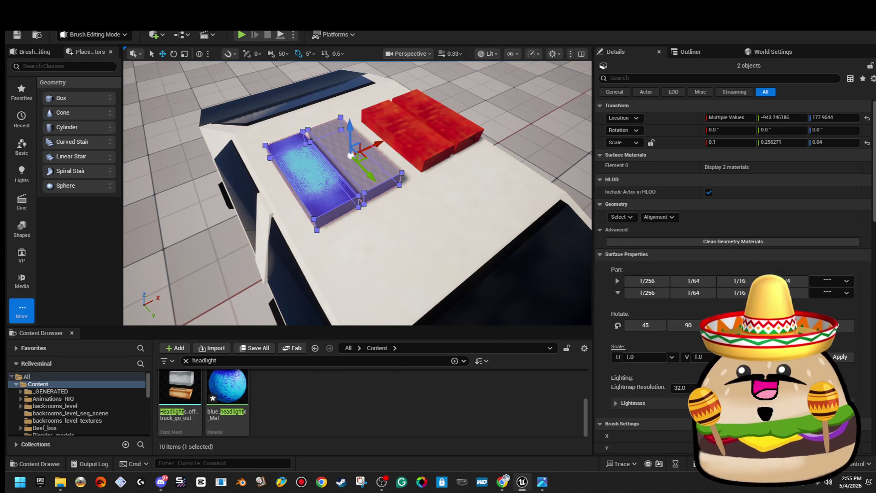
pyautogui.click(726, 167)
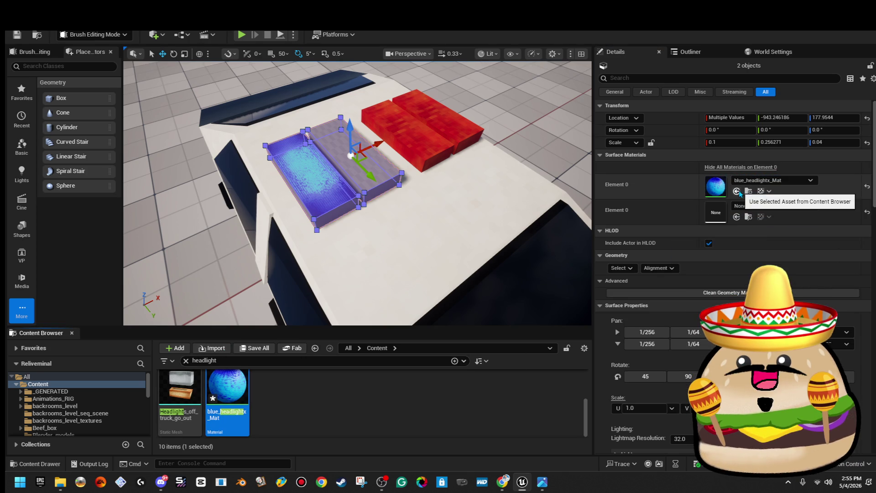
pyautogui.moveTo(471, 343); pyautogui.dragTo(740, 221)
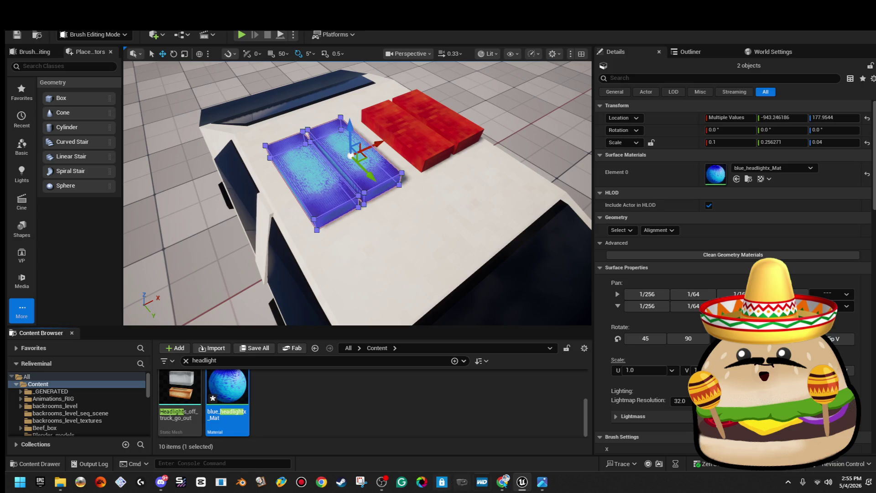
pyautogui.click(543, 484)
# - Lower the blue headlight image's saturation to -61 in Photos
pyautogui.click(87, 71)
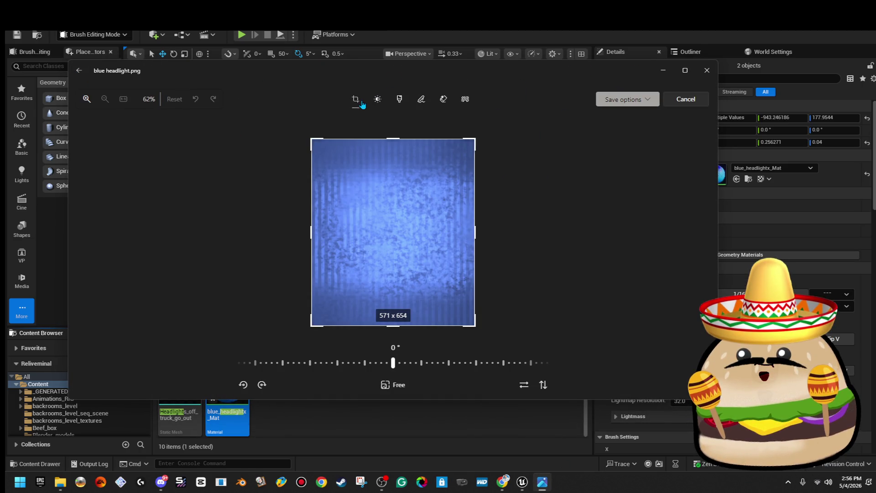
pyautogui.click(375, 100)
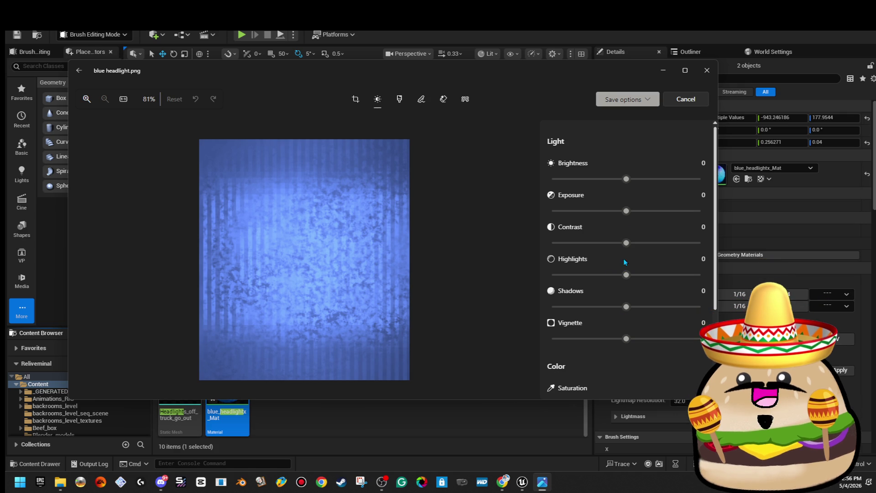
pyautogui.scroll(-3, 611, 337)
pyautogui.moveTo(607, 278); pyautogui.dragTo(588, 283)
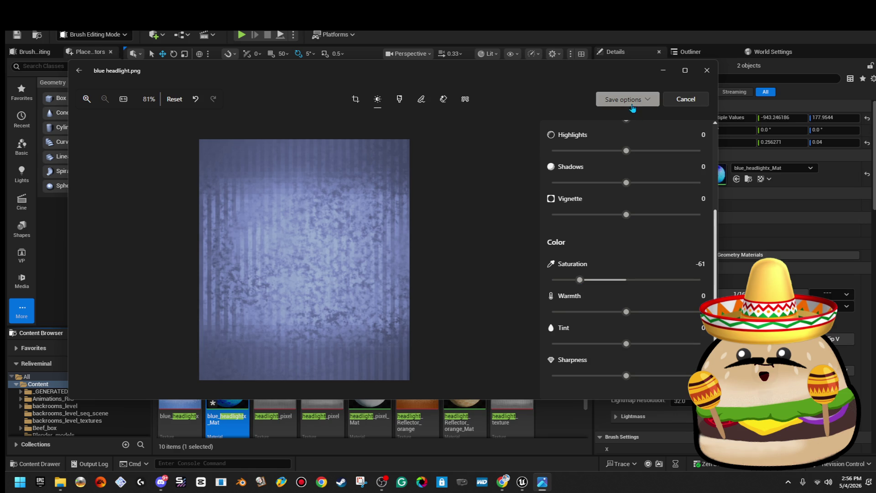
# - Save the desaturated image, close Photos, and open the blue_headlightx_Mat material
pyautogui.click(632, 133)
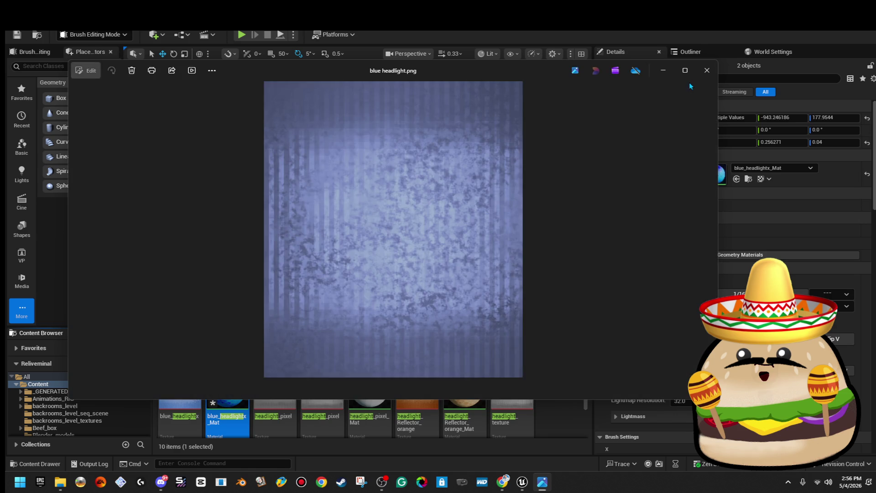
pyautogui.click(706, 70)
pyautogui.doubleClick(228, 392)
pyautogui.moveTo(592, 14); pyautogui.dragTo(593, 35)
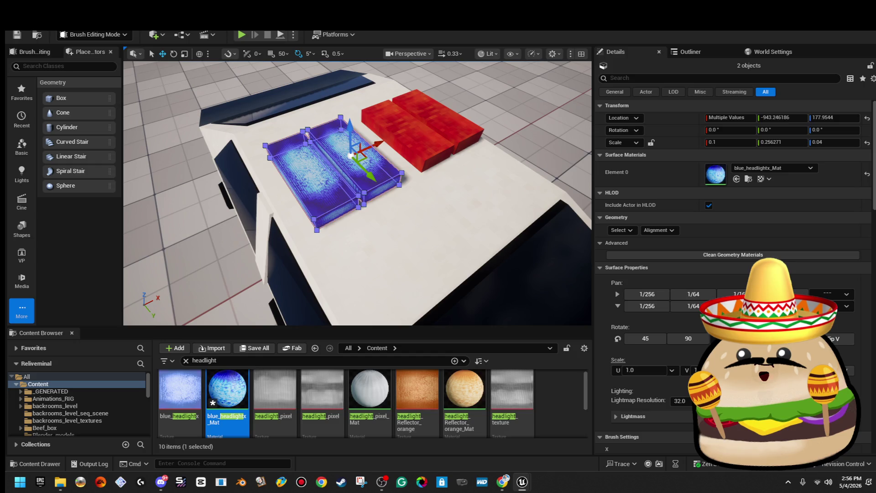
# - Clear the headlight search, deselect the blue blocks, and select the left red light-bar block
pyautogui.press('Escape')
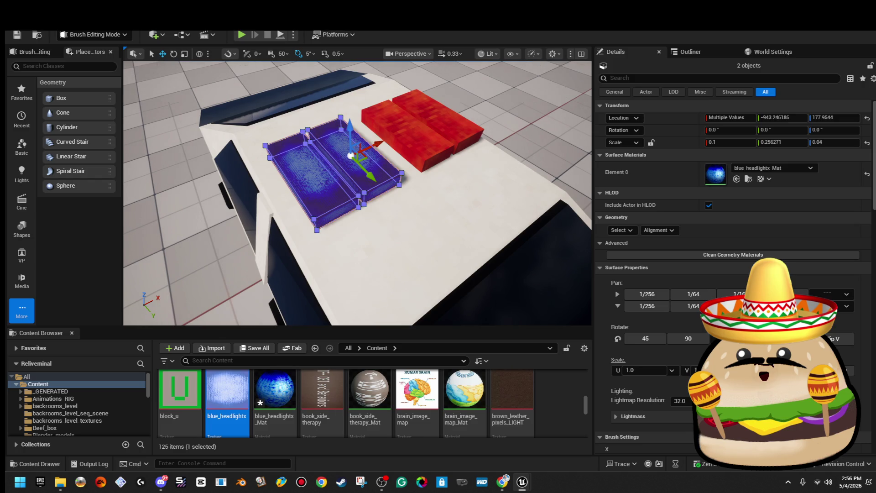
pyautogui.click(498, 144)
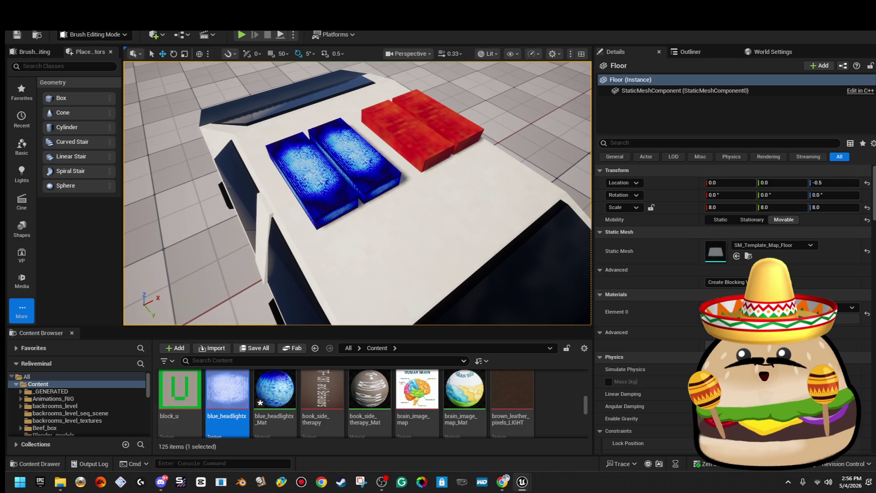
pyautogui.click(399, 130)
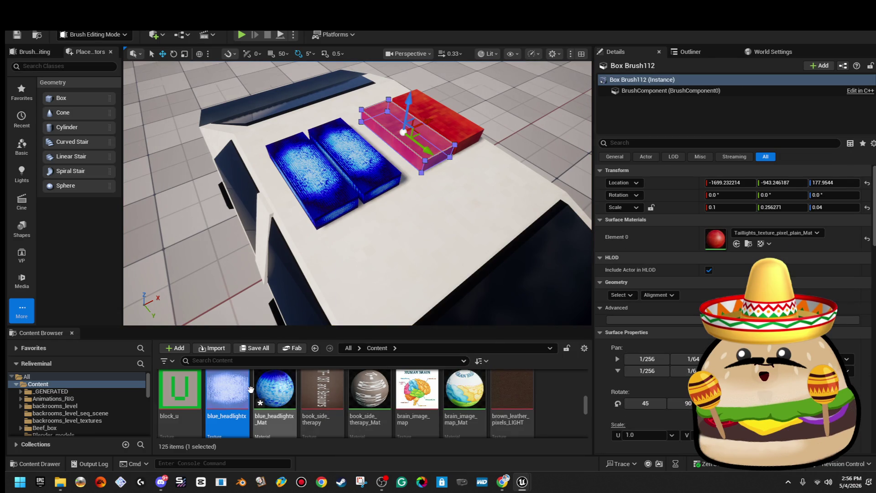
# - Filter the Content Browser for 'tail' assets and apply Taillights_texture_pixel_Mat to the left red block
pyautogui.scroll(-3, 319, 401)
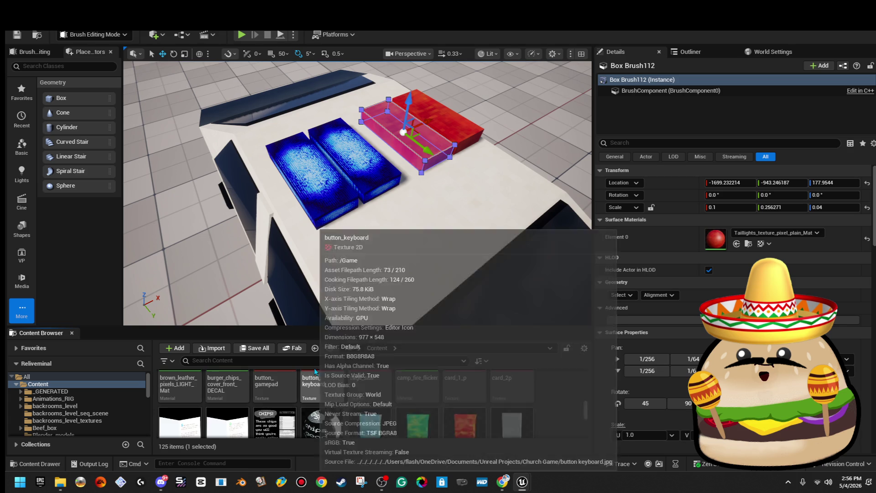
pyautogui.write('tail')
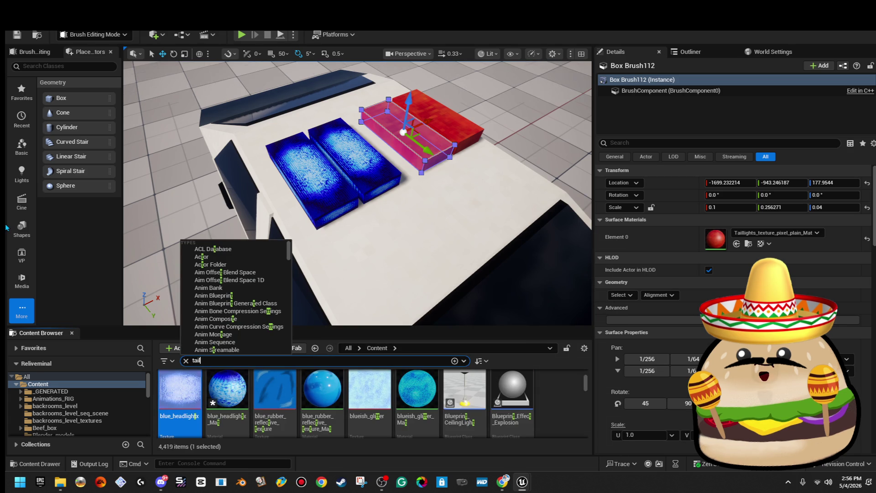
pyautogui.press('Return')
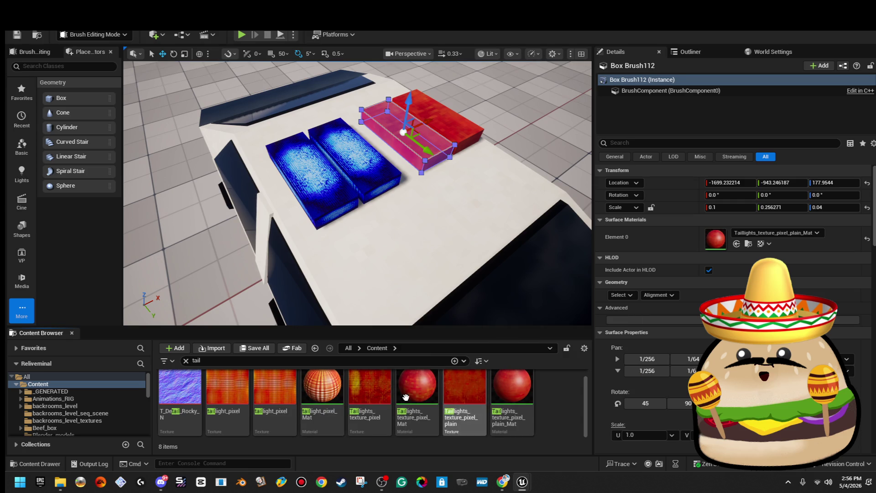
pyautogui.moveTo(321, 391)
pyautogui.mouseDown()
pyautogui.moveTo(440, 157)
pyautogui.moveTo(580, 222)
pyautogui.moveTo(716, 237)
pyautogui.mouseUp()
pyautogui.click(490, 109)
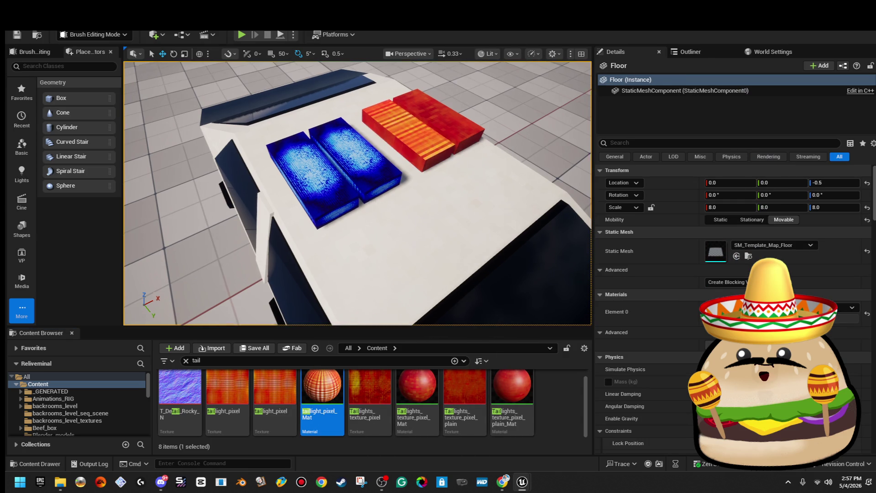
pyautogui.hotkey('ctrl', 'z')
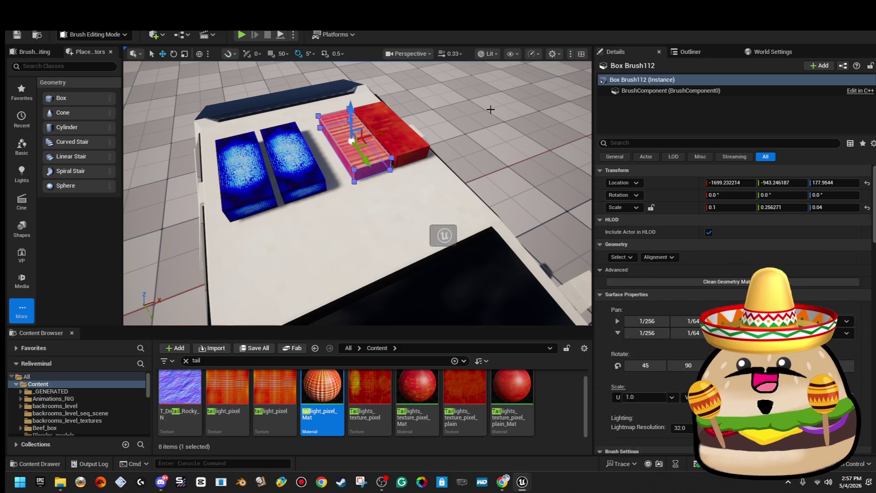
pyautogui.moveTo(369, 388)
pyautogui.mouseDown()
pyautogui.moveTo(354, 211)
pyautogui.moveTo(383, 146)
pyautogui.moveTo(439, 133)
pyautogui.mouseUp()
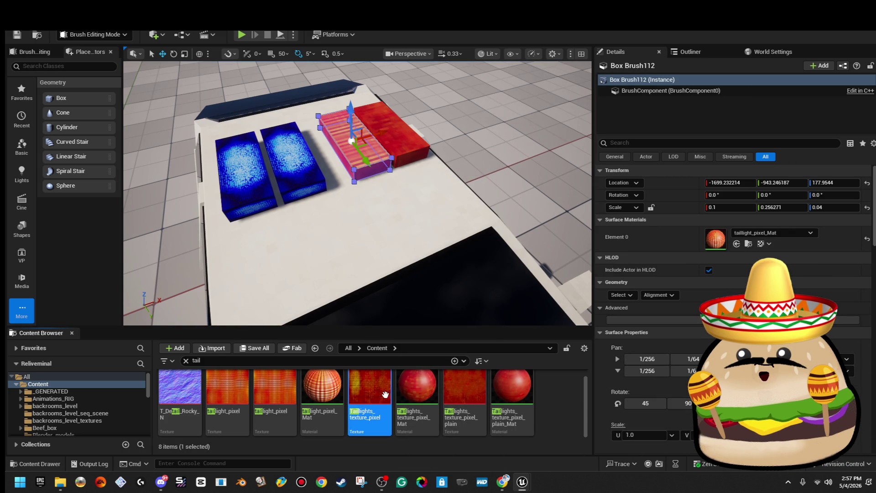
pyautogui.moveTo(688, 257)
pyautogui.mouseDown()
pyautogui.moveTo(739, 239)
pyautogui.moveTo(402, 133)
pyautogui.mouseUp()
pyautogui.moveTo(697, 294); pyautogui.dragTo(714, 237)
pyautogui.click(524, 137)
# - Select both red blocks and assign Taillights_texture_pixel_plain_Mat to the second block
pyautogui.moveTo(524, 137); pyautogui.dragTo(435, 113)
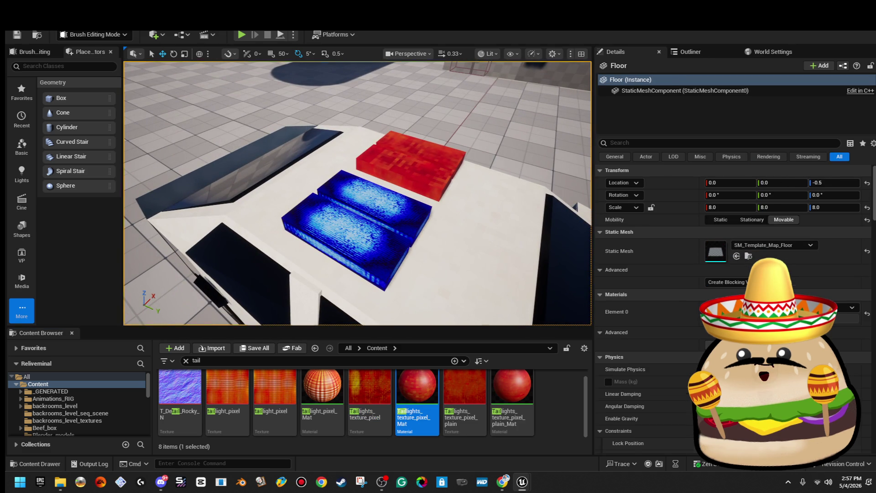
pyautogui.click(415, 145)
pyautogui.keyDown('ctrl'); pyautogui.click(452, 201); pyautogui.keyUp('ctrl')
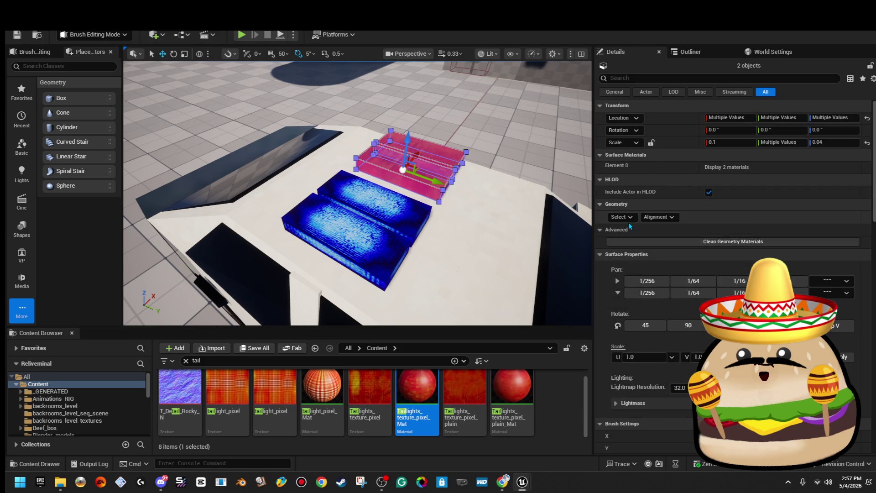
pyautogui.click(621, 217)
pyautogui.click(624, 279)
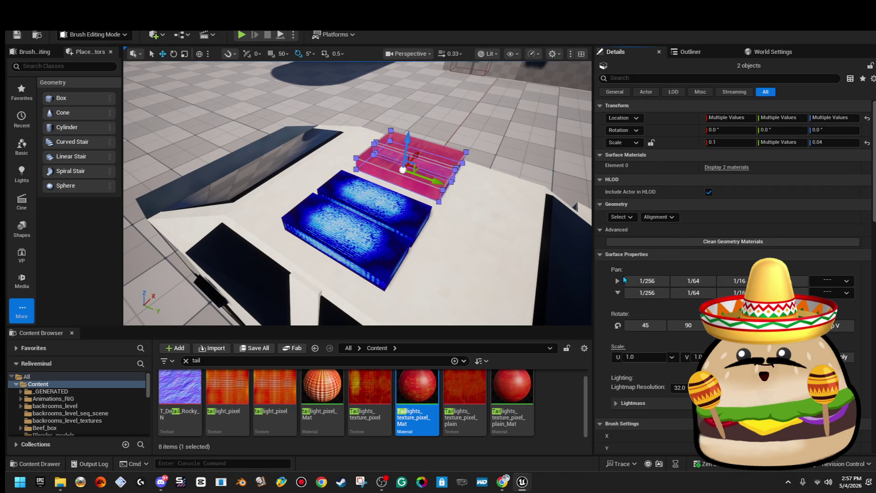
pyautogui.click(721, 172)
pyautogui.moveTo(512, 392); pyautogui.dragTo(758, 223)
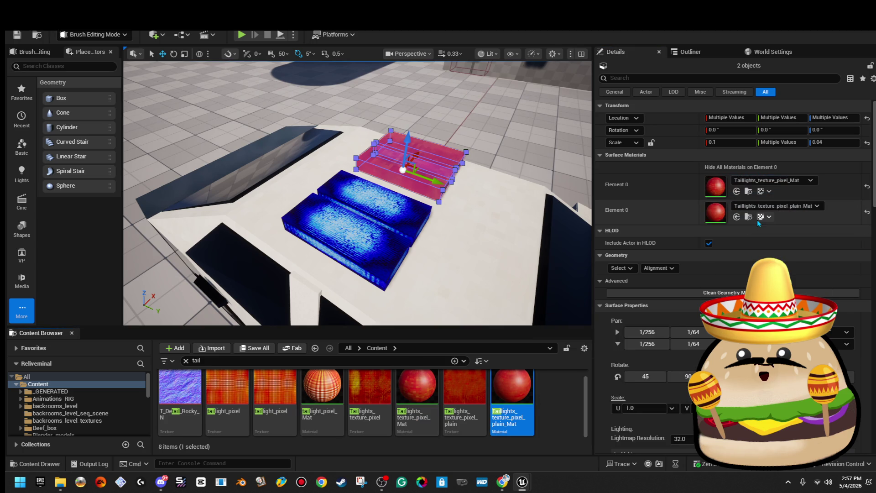
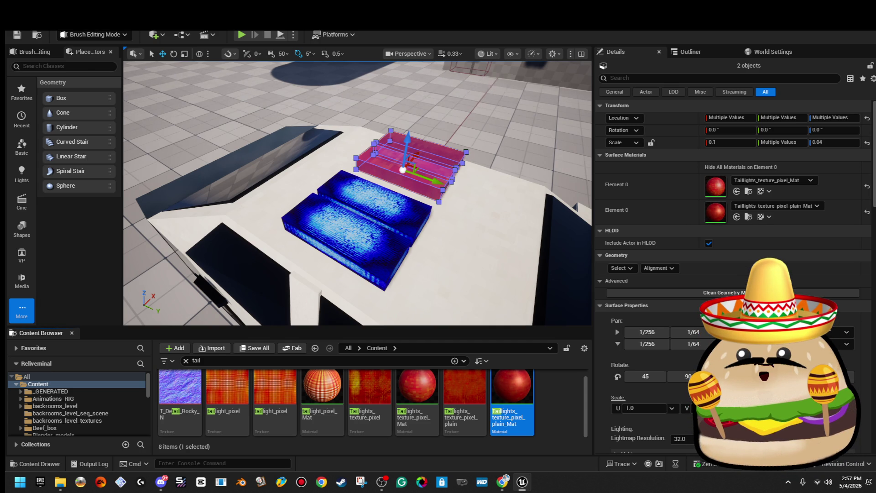
# - Apply Taillights_texture_pixel_plain_Mat to the pink roof box, then orbit to check the blue and red blocks
pyautogui.moveTo(511, 392); pyautogui.dragTo(769, 173)
pyautogui.click(483, 98)
pyautogui.moveTo(483, 97)
pyautogui.mouseDown()
pyautogui.moveTo(401, 107)
pyautogui.moveTo(473, 105)
pyautogui.mouseUp()
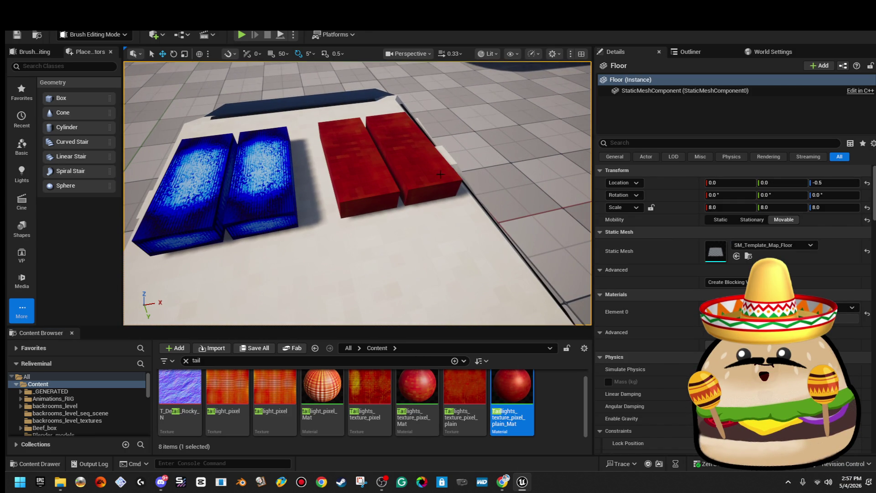
pyautogui.moveTo(498, 383)
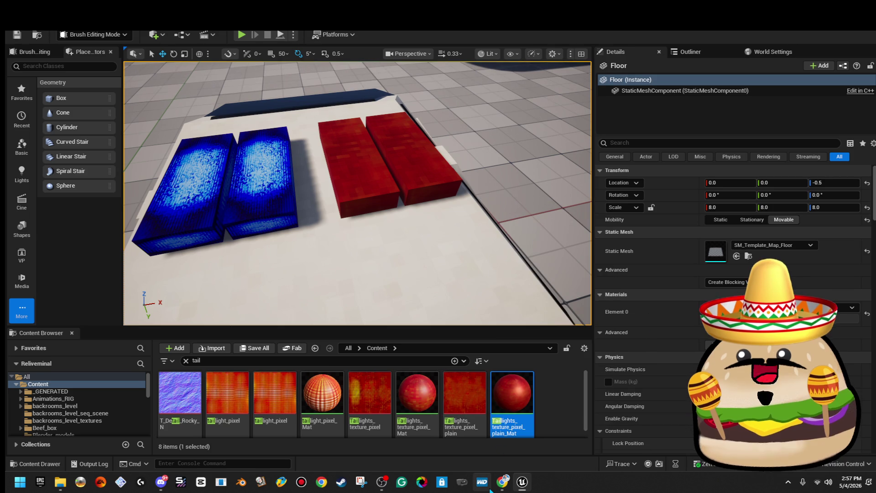
pyautogui.click(551, 418)
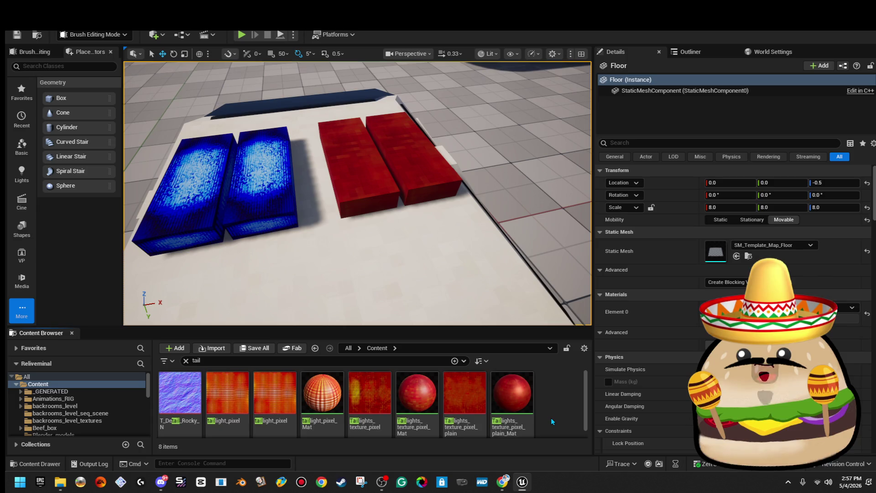
pyautogui.moveTo(524, 297)
pyautogui.mouseDown()
pyautogui.moveTo(365, 260)
pyautogui.moveTo(333, 292)
pyautogui.moveTo(351, 251)
pyautogui.moveTo(333, 267)
pyautogui.mouseUp()
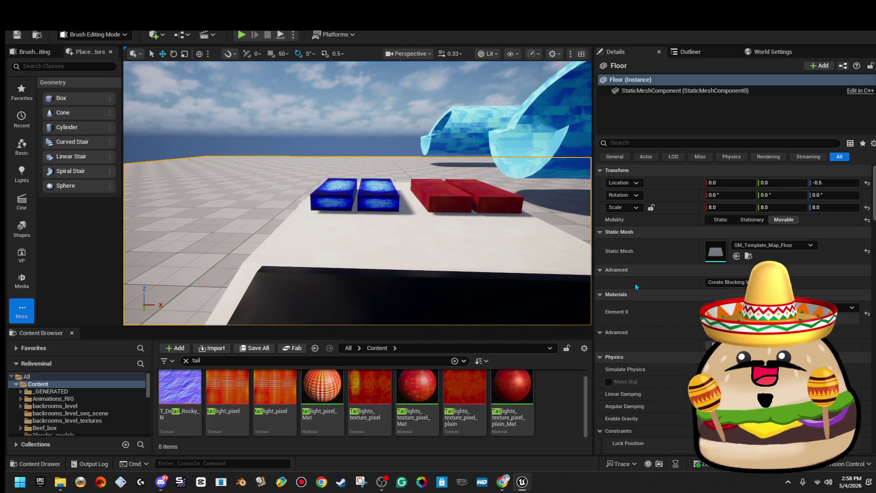
# - In Desktop > SUBLIMINI, duplicate the blue headlight image
pyautogui.click(63, 485)
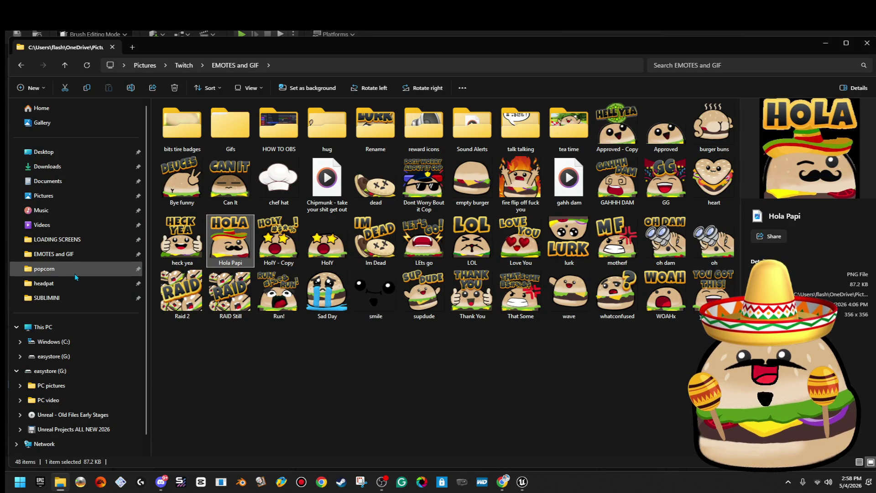
pyautogui.click(77, 148)
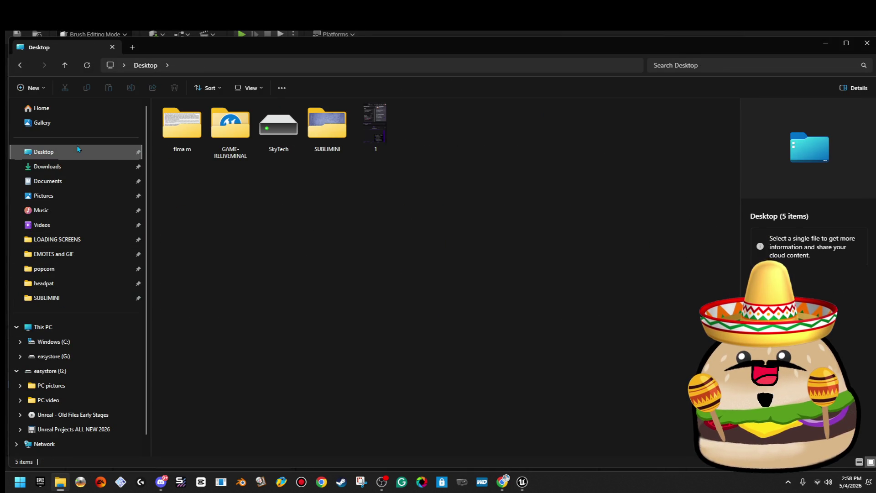
pyautogui.doubleClick(327, 124)
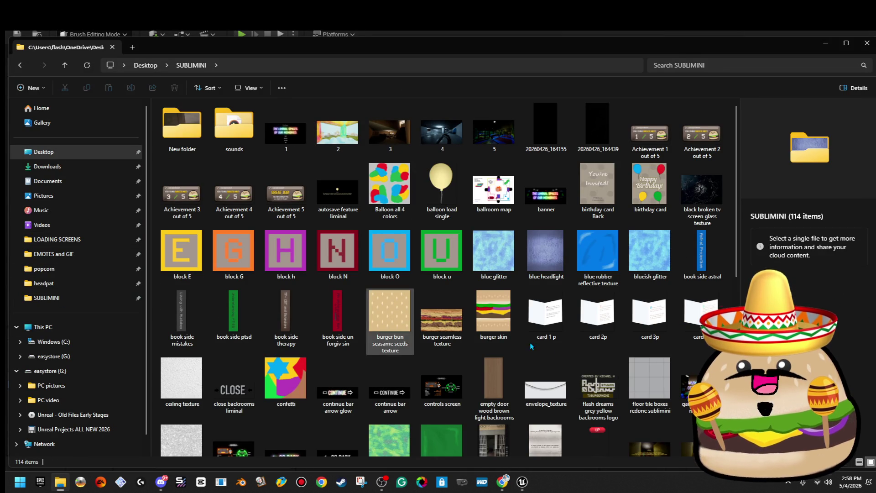
pyautogui.scroll(-5, 659, 285)
pyautogui.scroll(5, 660, 286)
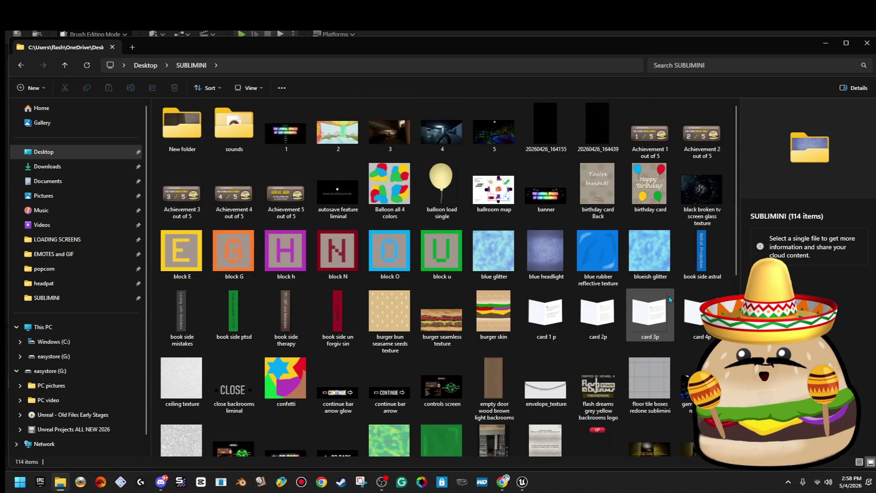
pyautogui.click(558, 264)
pyautogui.hotkey('ctrl', 'c')
pyautogui.hotkey('ctrl', 'v')
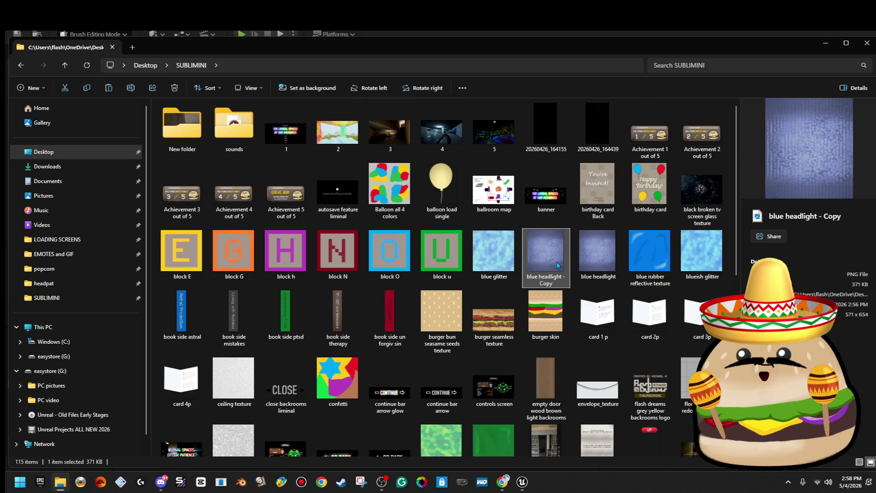
# - Rename the copy to 'red police light' and open it in the photo viewer
pyautogui.rightClick(596, 258)
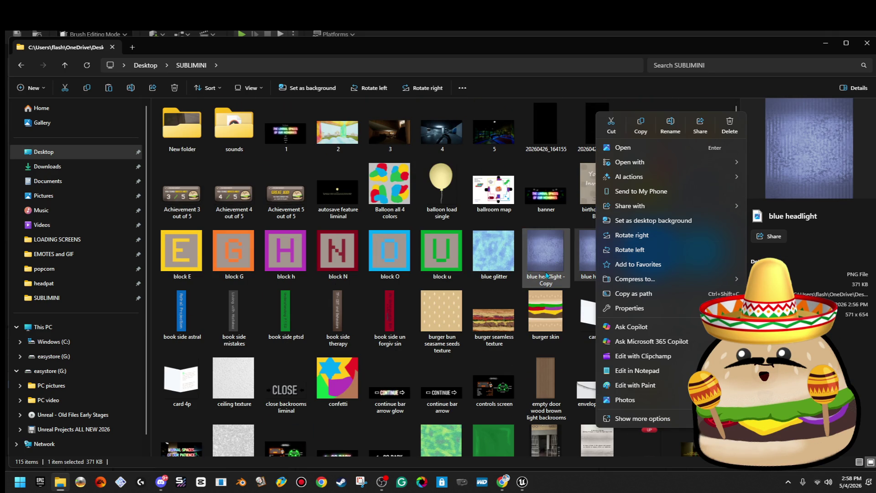
pyautogui.click(546, 274)
pyautogui.rightClick(551, 251)
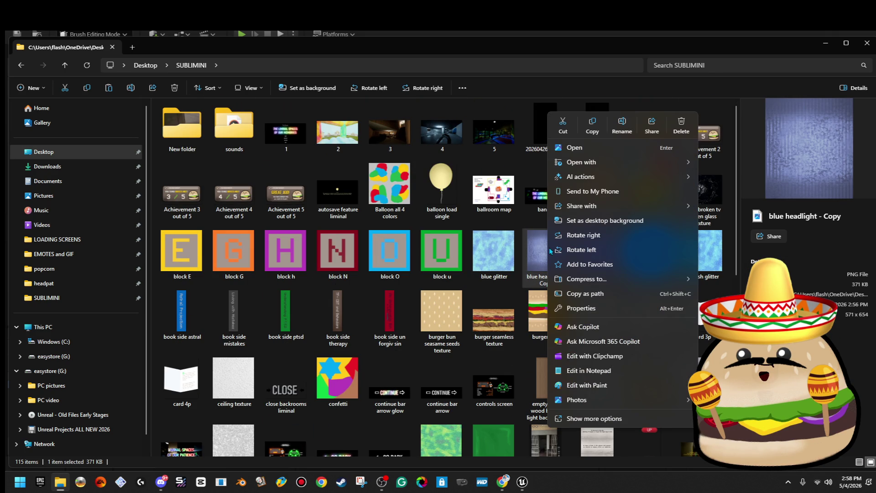
pyautogui.click(621, 126)
pyautogui.write('red police light')
pyautogui.press('Return')
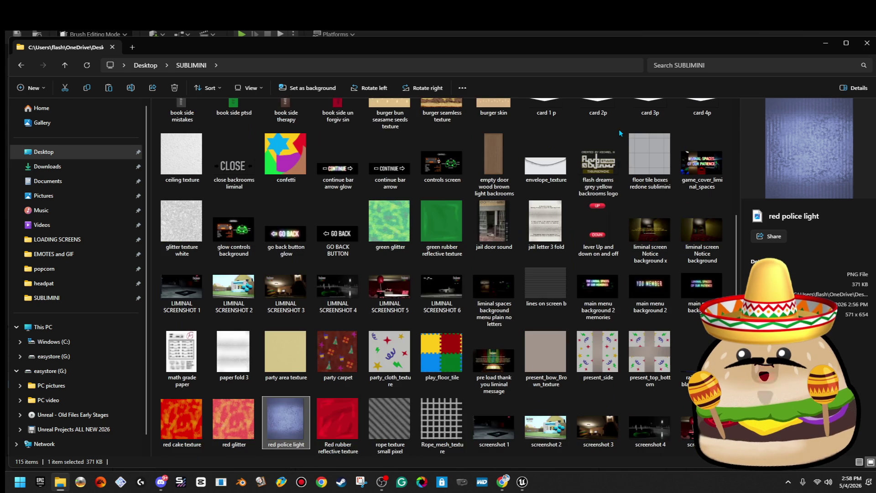
pyautogui.doubleClick(298, 411)
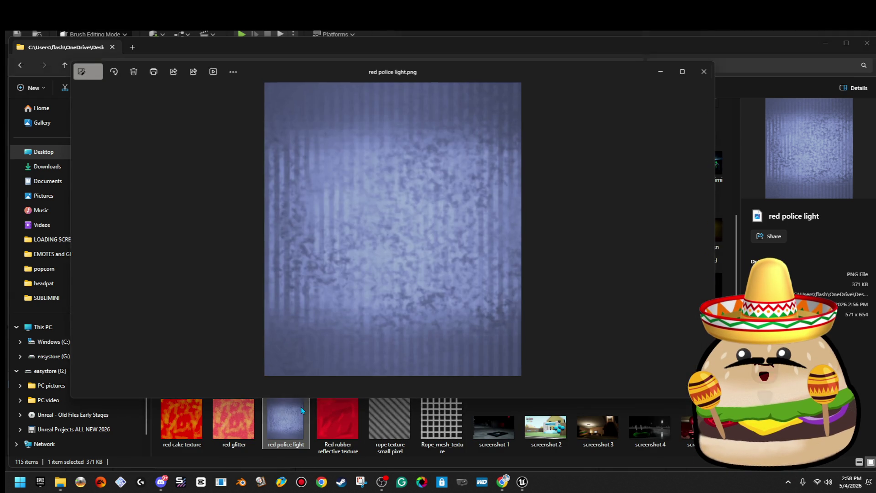
# - Drop Saturation to -100 for a greyscale image and save over the original
pyautogui.click(193, 71)
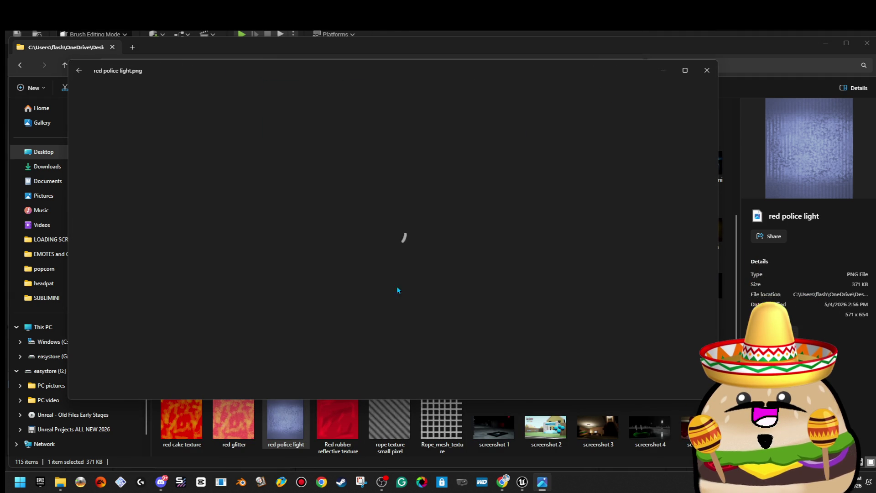
pyautogui.click(377, 99)
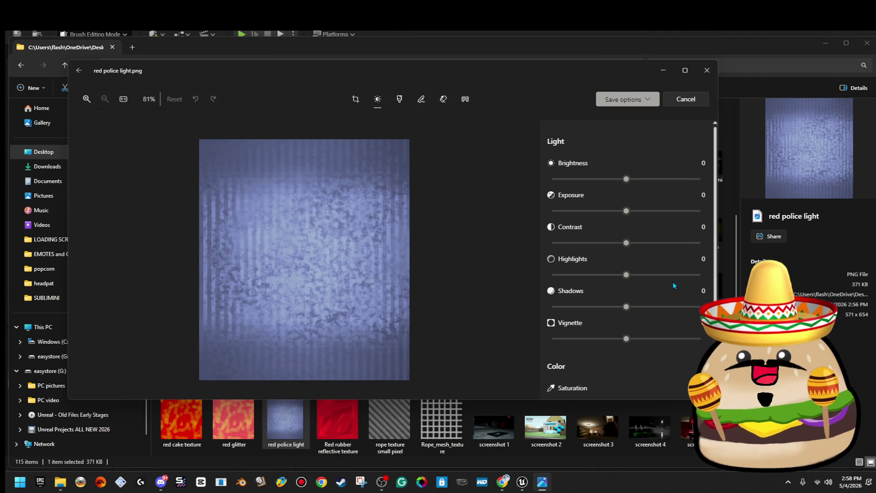
pyautogui.scroll(-2, 643, 371)
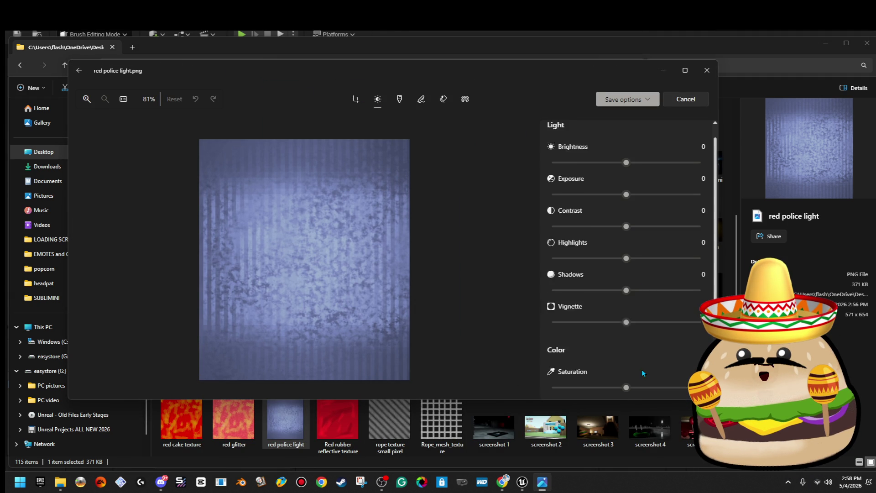
pyautogui.moveTo(625, 358); pyautogui.dragTo(431, 353)
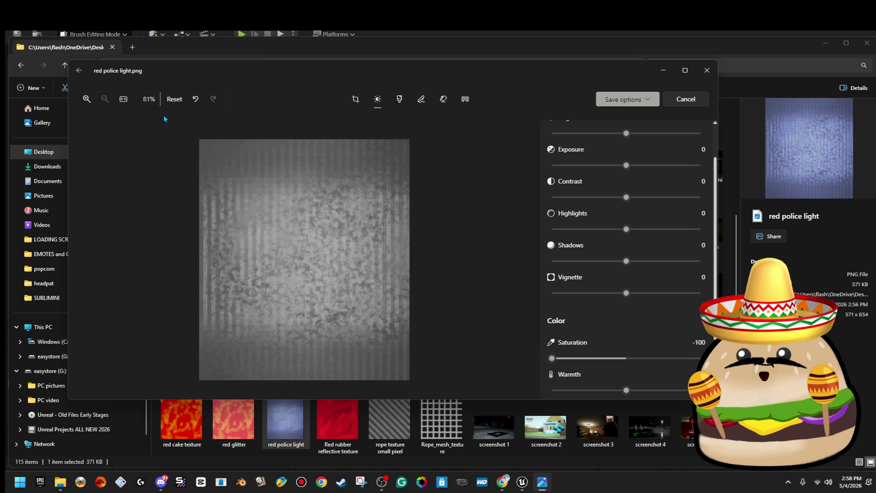
pyautogui.click(625, 99)
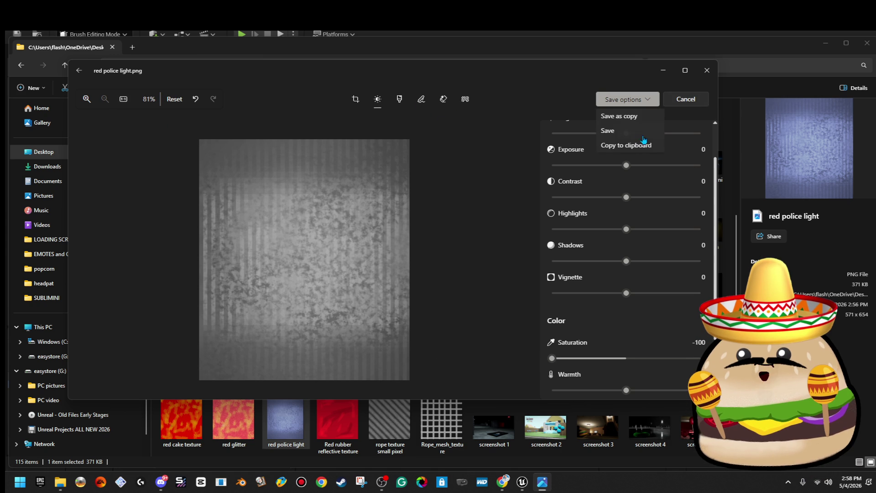
pyautogui.click(634, 132)
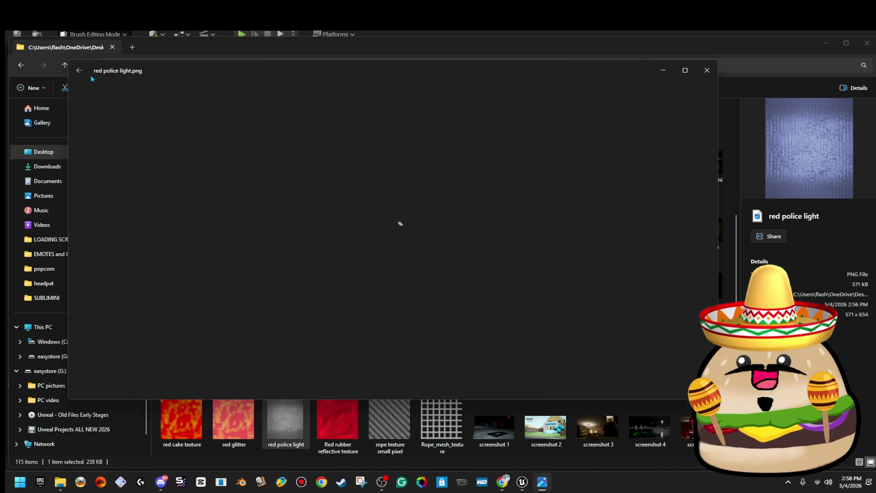
# - Raise the warmth and shift the tint toward pink, then save
pyautogui.click(376, 100)
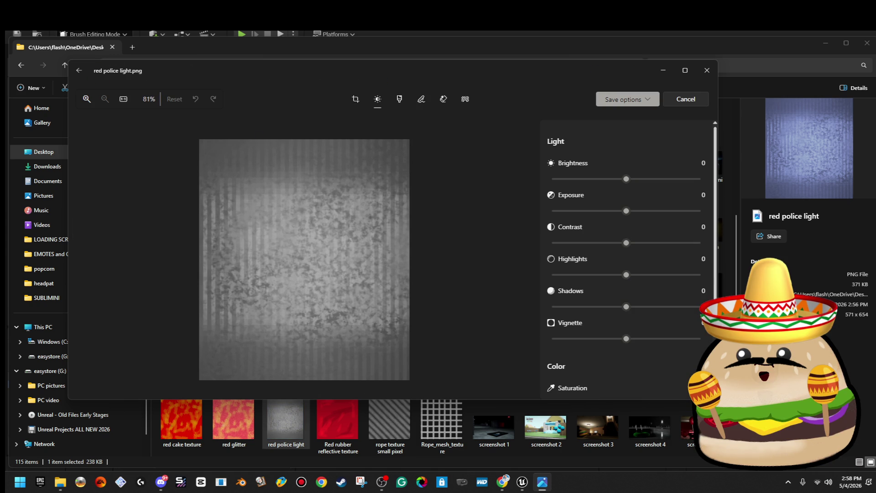
pyautogui.scroll(-3, 632, 318)
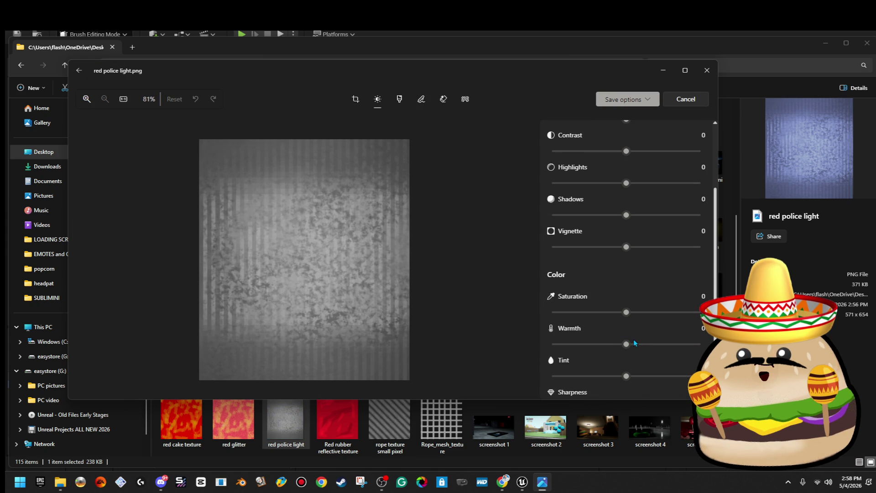
pyautogui.moveTo(628, 312); pyautogui.dragTo(698, 311)
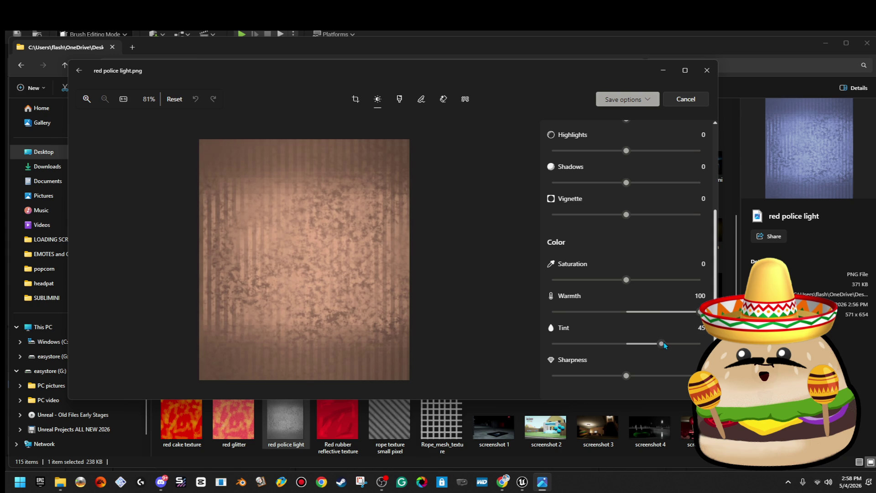
pyautogui.moveTo(701, 345); pyautogui.dragTo(711, 344)
pyautogui.click(655, 101)
pyautogui.click(635, 135)
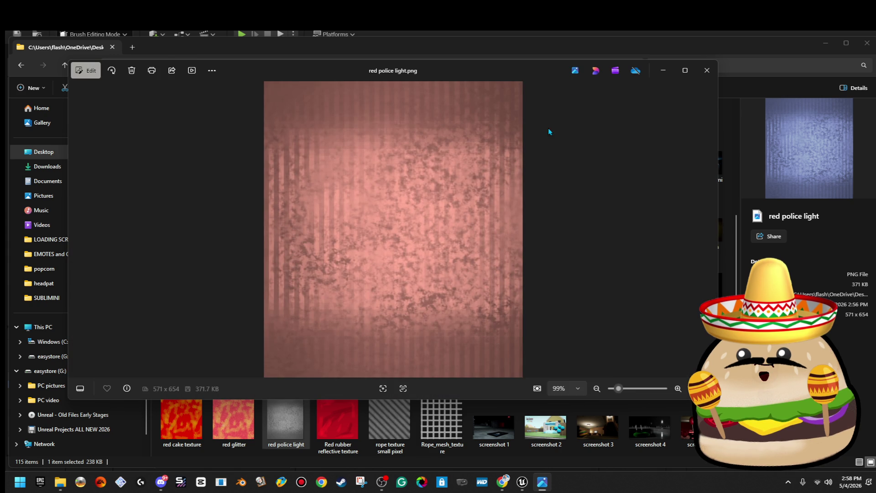
# - Raise tint to 13 and saturation to 83 for a strong red, then save
pyautogui.click(94, 72)
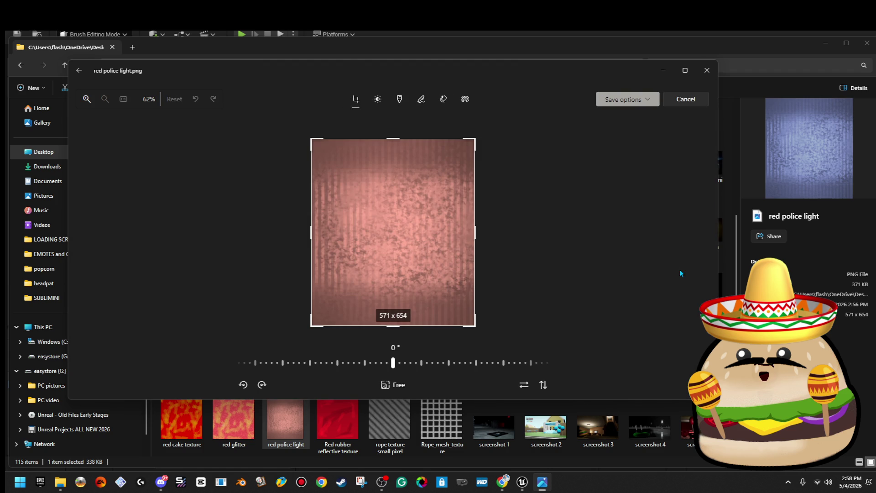
pyautogui.click(377, 99)
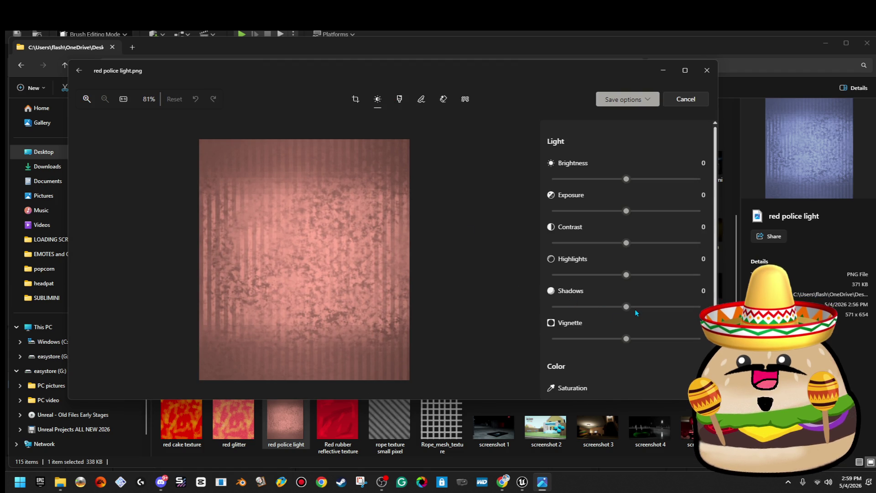
pyautogui.scroll(-3, 638, 314)
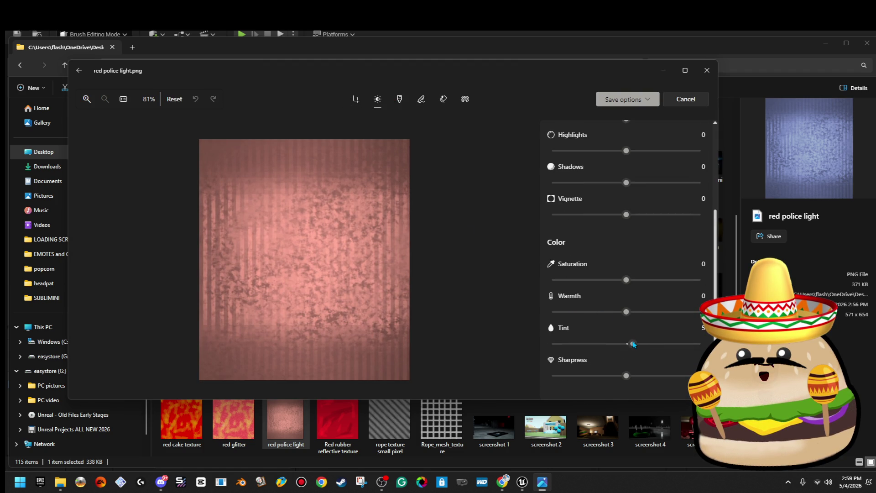
pyautogui.moveTo(597, 346); pyautogui.dragTo(640, 346)
pyautogui.moveTo(630, 283); pyautogui.dragTo(689, 292)
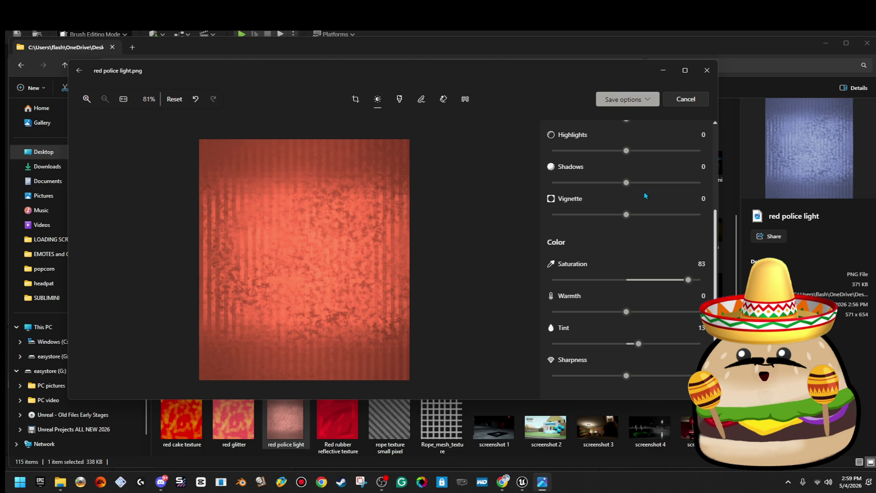
pyautogui.click(607, 131)
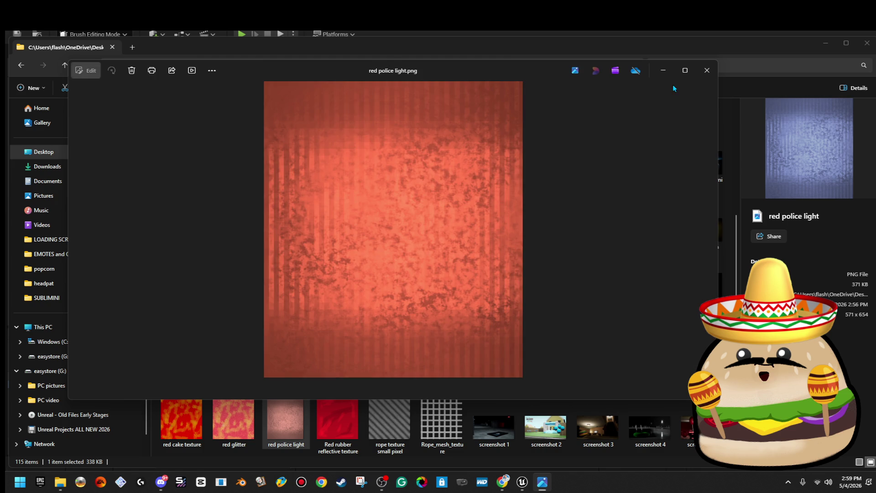
pyautogui.click(707, 70)
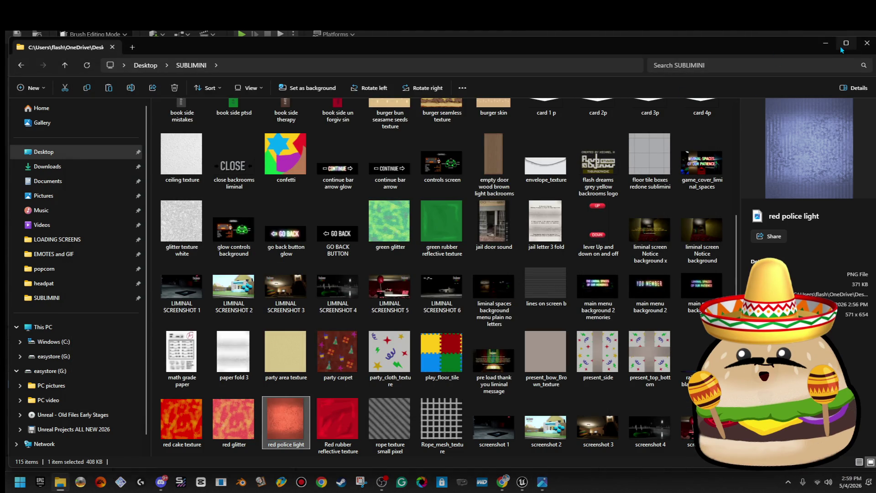
# - Import the red police light image into the project's Content Browser
pyautogui.click(825, 43)
pyautogui.click(212, 348)
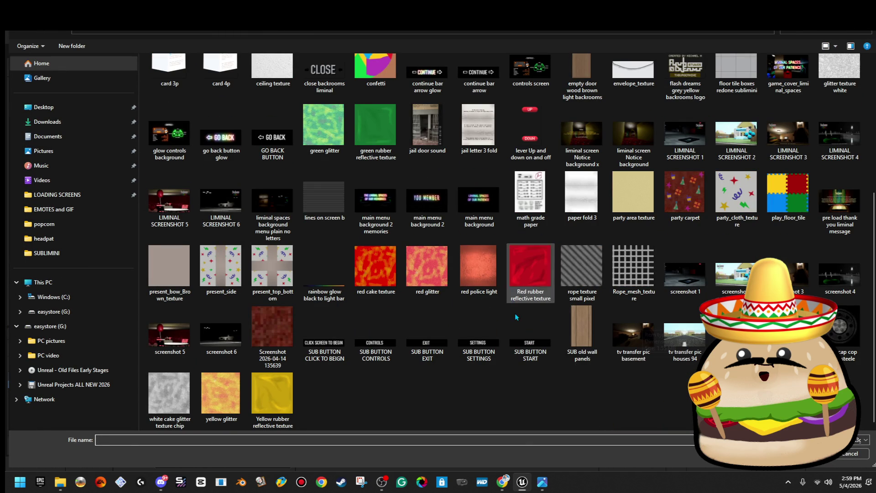
pyautogui.doubleClick(478, 267)
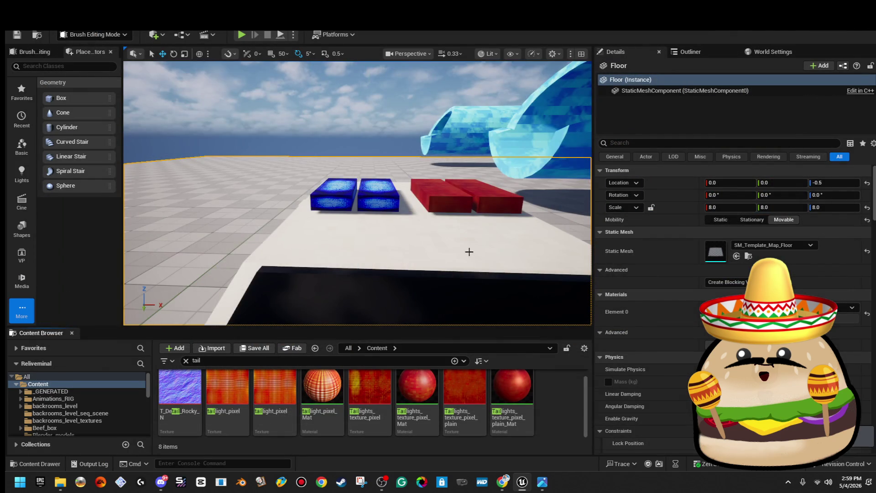
pyautogui.scroll(10, 469, 251)
pyautogui.write('red pol')
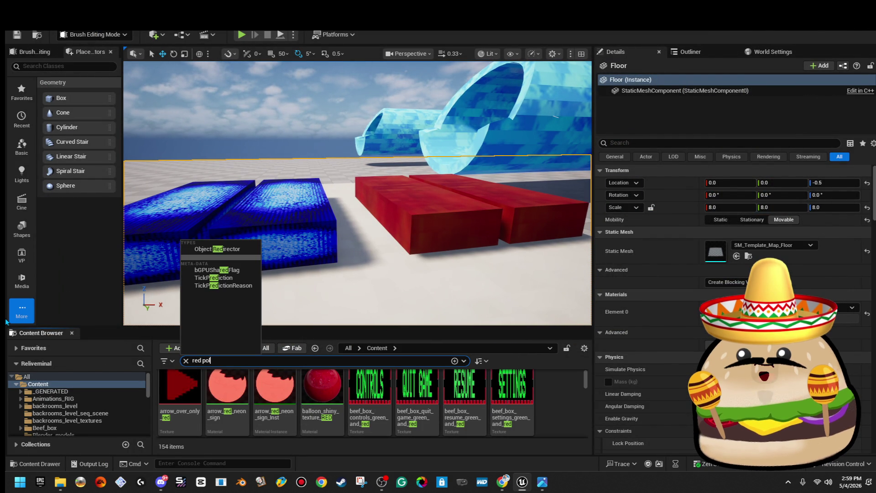
pyautogui.write('i')
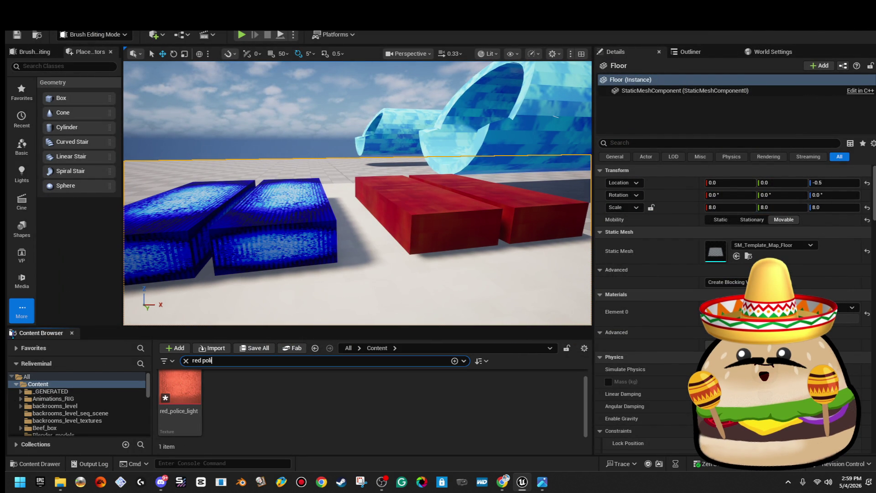
# - Move the red_police_light texture into the Reliveminal folder
pyautogui.rightClick(183, 397)
pyautogui.scroll(-3, 106, 416)
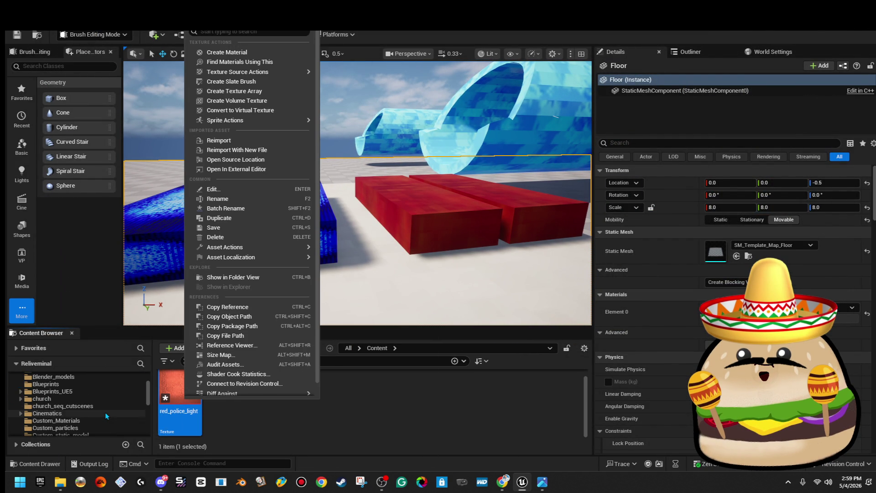
pyautogui.scroll(-5, 106, 415)
pyautogui.moveTo(180, 401)
pyautogui.moveTo(180, 401)
pyautogui.mouseDown()
pyautogui.moveTo(81, 405)
pyautogui.moveTo(82, 387)
pyautogui.moveTo(86, 413)
pyautogui.mouseUp()
pyautogui.click(105, 432)
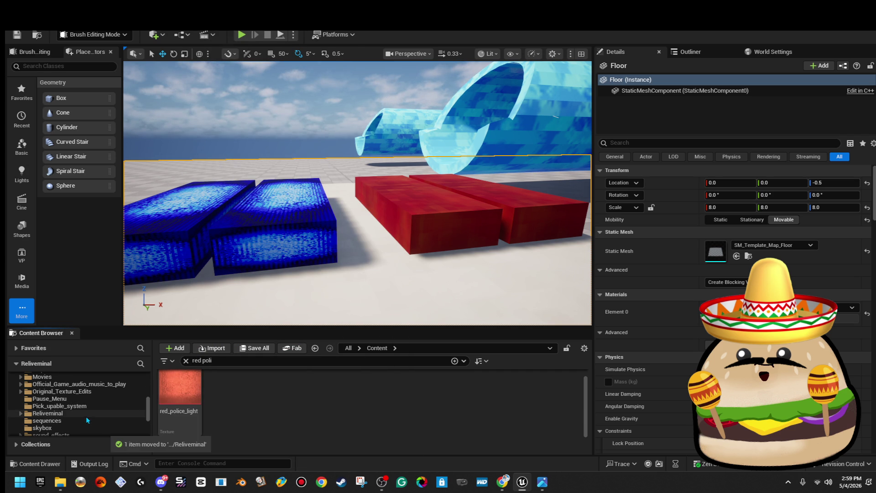
# - Create red_police_light_Mat from the red_police_light texture
pyautogui.rightClick(181, 395)
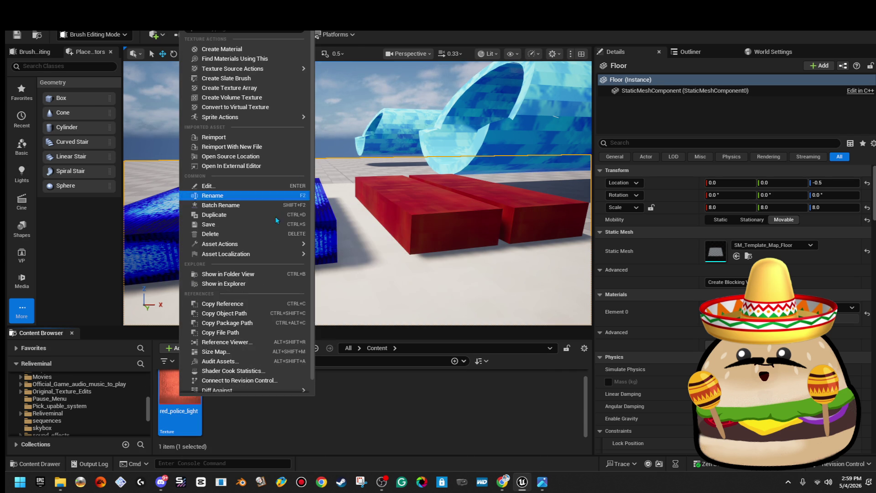
pyautogui.click(222, 49)
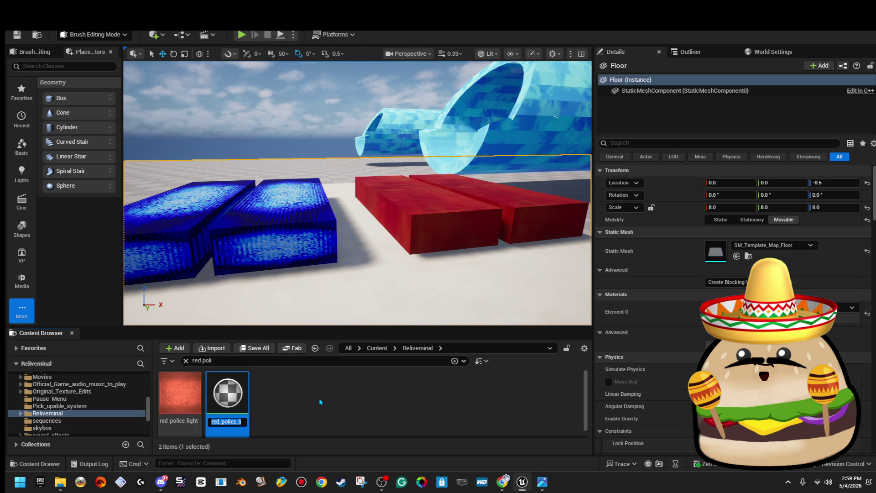
pyautogui.press('Return')
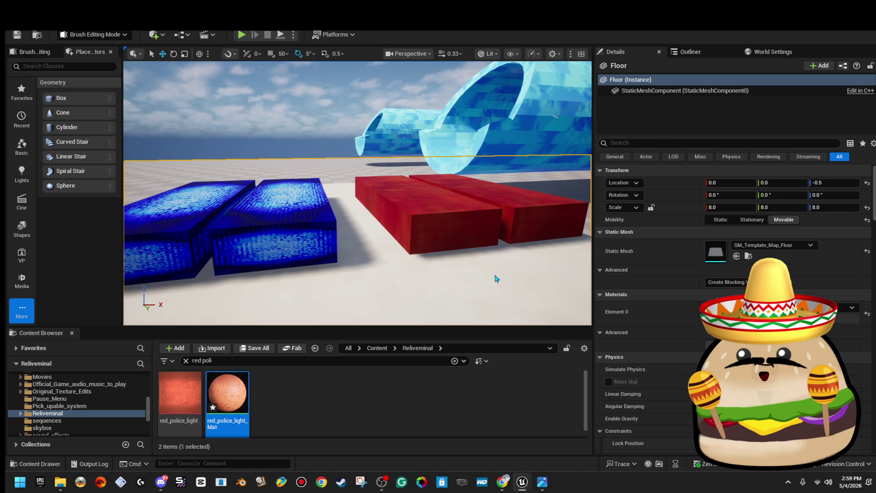
# - Apply red_police_light_Mat to the two selected red roof-light blocks
pyautogui.click(526, 241)
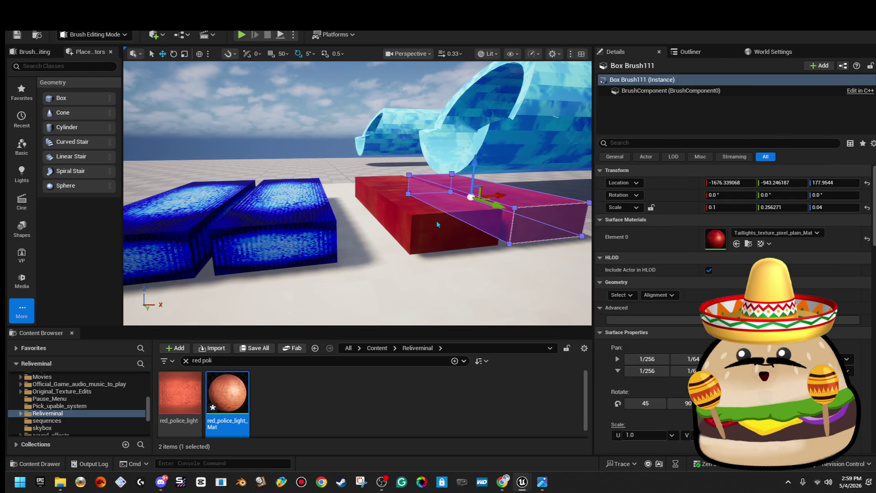
pyautogui.keyDown('ctrl'); pyautogui.click(452, 214); pyautogui.keyUp('ctrl')
pyautogui.moveTo(227, 392); pyautogui.dragTo(716, 173)
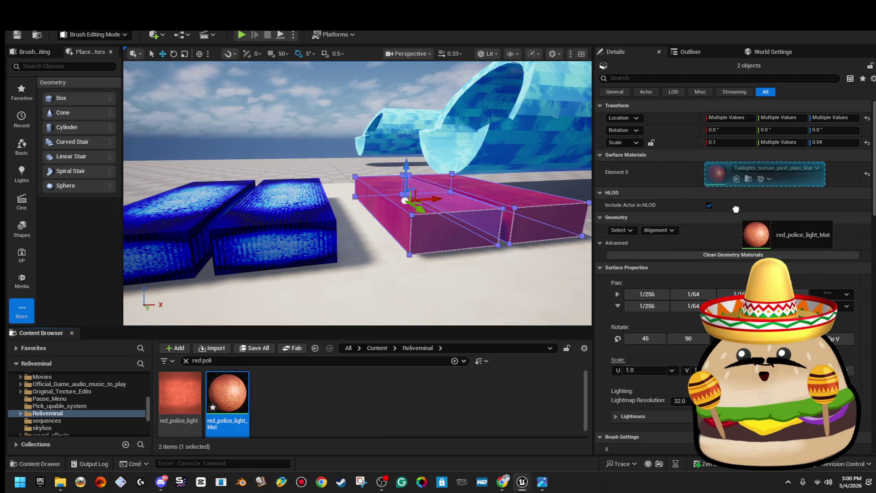
pyautogui.hotkey('ctrl', 'z')
pyautogui.hotkey('ctrl', 'z')
pyautogui.hotkey('ctrl', 'y')
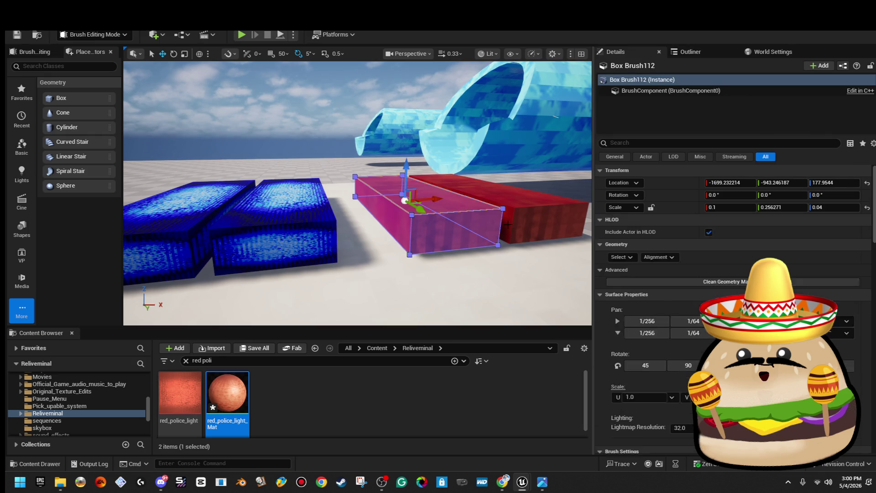
pyautogui.hotkey('ctrl', 'y')
# - Fit the red texture to the blocks with Align Surface Fit
pyautogui.click(629, 219)
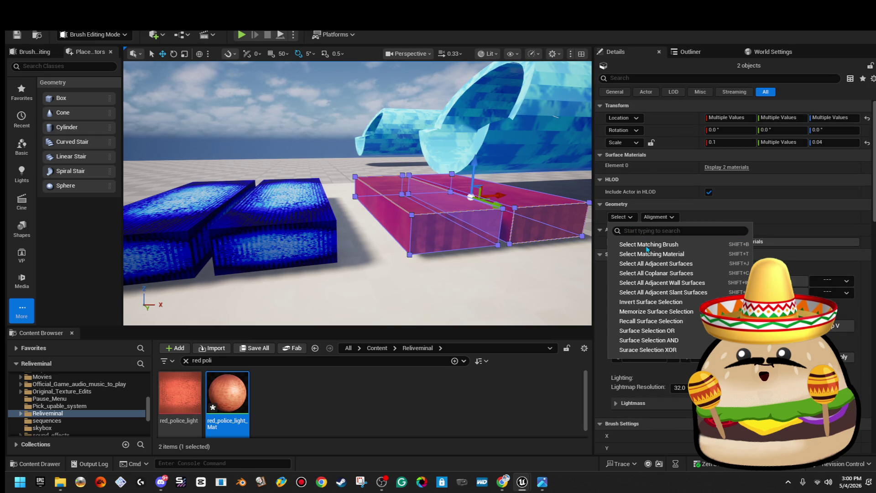
pyautogui.click(659, 217)
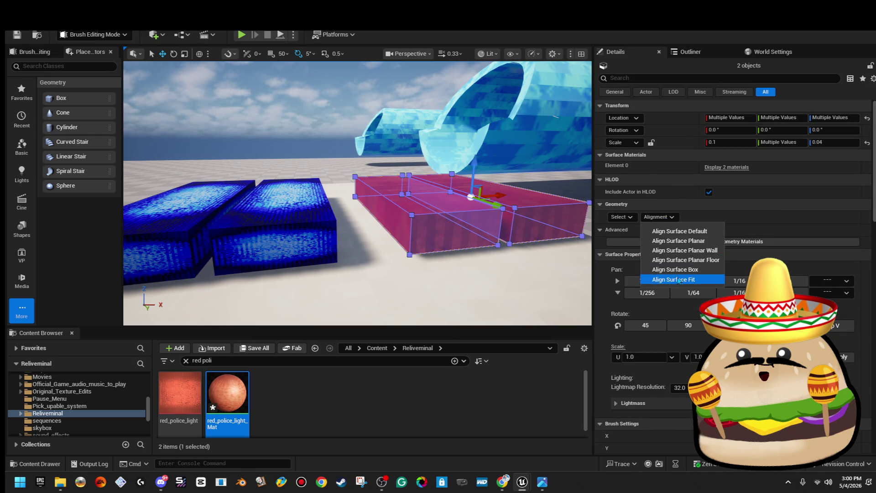
pyautogui.click(674, 278)
pyautogui.click(582, 108)
pyautogui.scroll(-5, 583, 109)
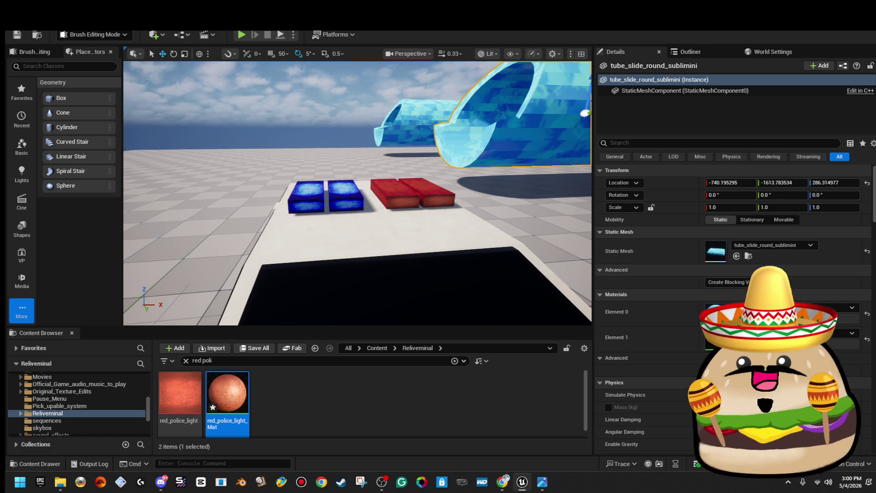
pyautogui.moveTo(510, 222); pyautogui.dragTo(461, 194)
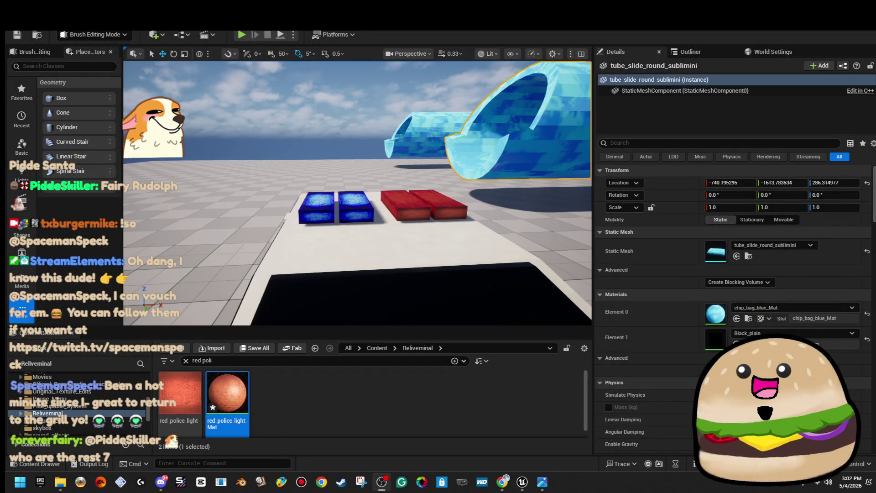
# - Frame the police car from the front left and switch the viewport to Wireframe
pyautogui.moveTo(356, 192)
pyautogui.mouseDown()
pyautogui.moveTo(338, 215)
pyautogui.moveTo(557, 215)
pyautogui.mouseUp()
pyautogui.moveTo(456, 106); pyautogui.dragTo(479, 106)
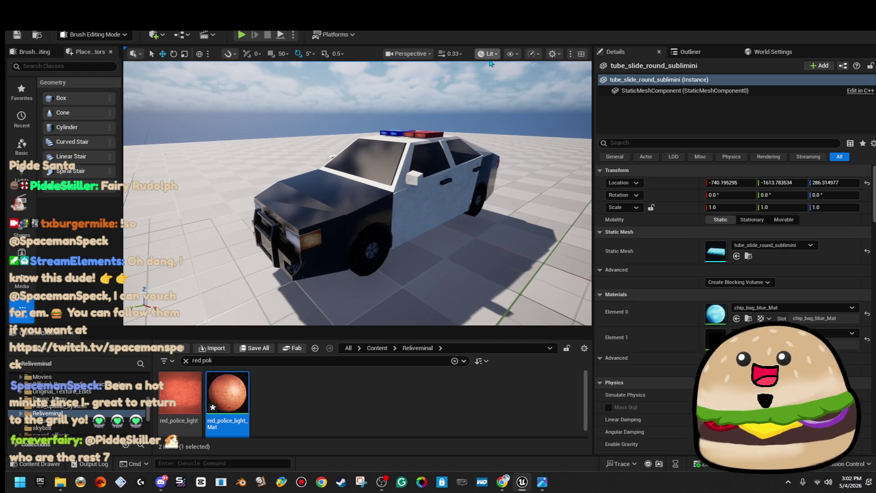
pyautogui.click(516, 109)
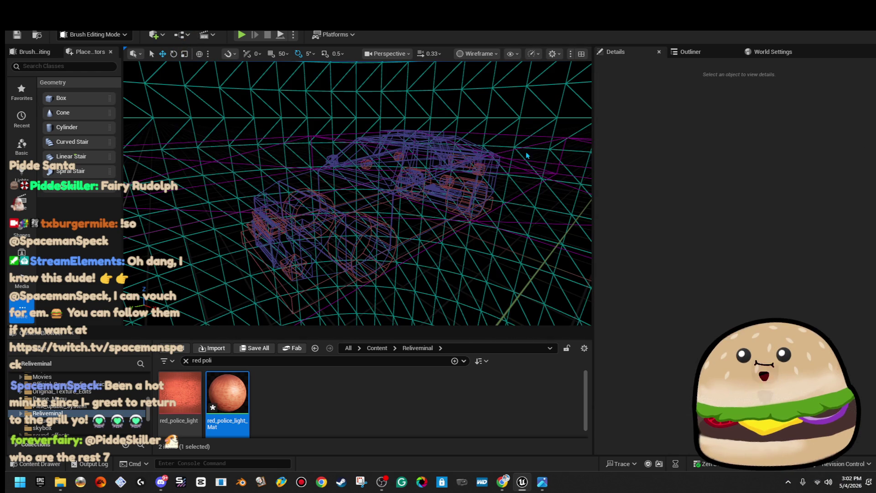
# - Switch View Mode back to Lit and orbit to face the front of the police car
pyautogui.moveTo(355, 192); pyautogui.dragTo(278, 172)
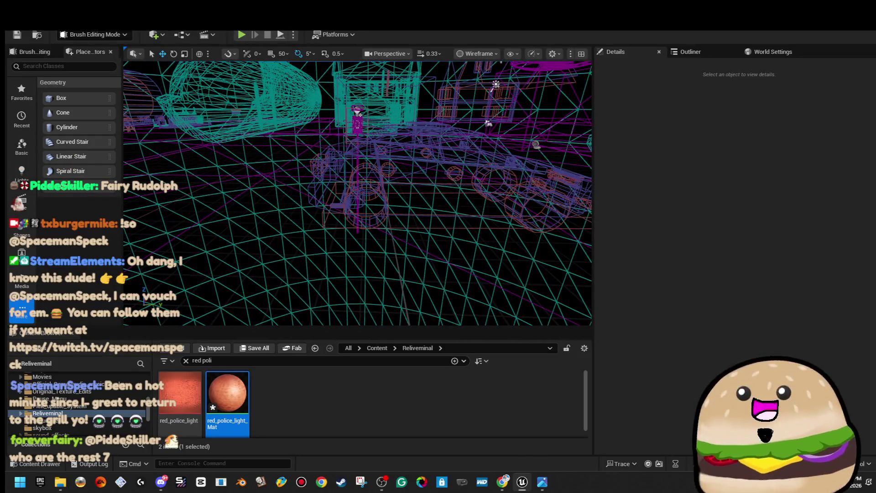
pyautogui.click(511, 53)
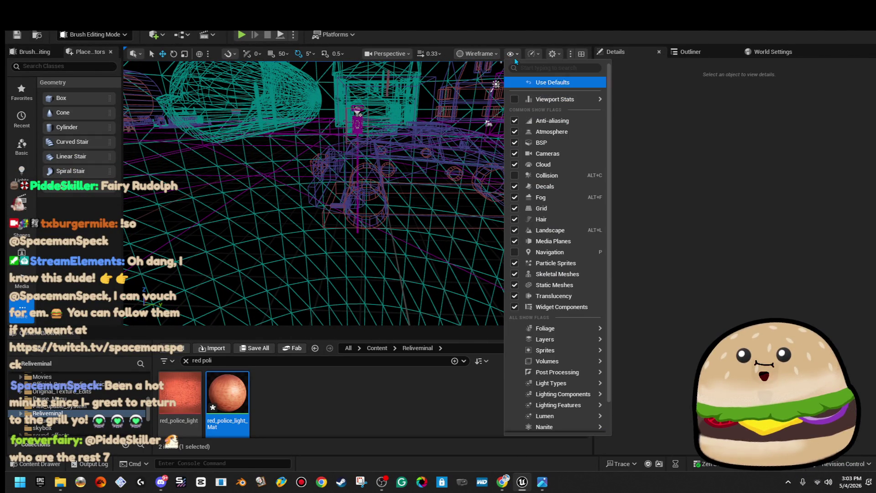
pyautogui.click(494, 49)
pyautogui.click(495, 51)
pyautogui.click(479, 88)
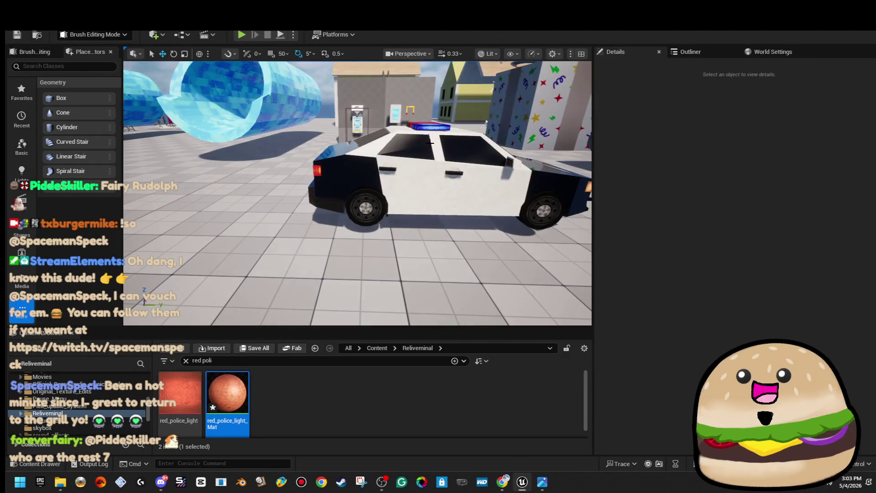
pyautogui.moveTo(365, 150)
pyautogui.mouseDown()
pyautogui.moveTo(484, 149)
pyautogui.moveTo(456, 150)
pyautogui.moveTo(448, 168)
pyautogui.mouseUp()
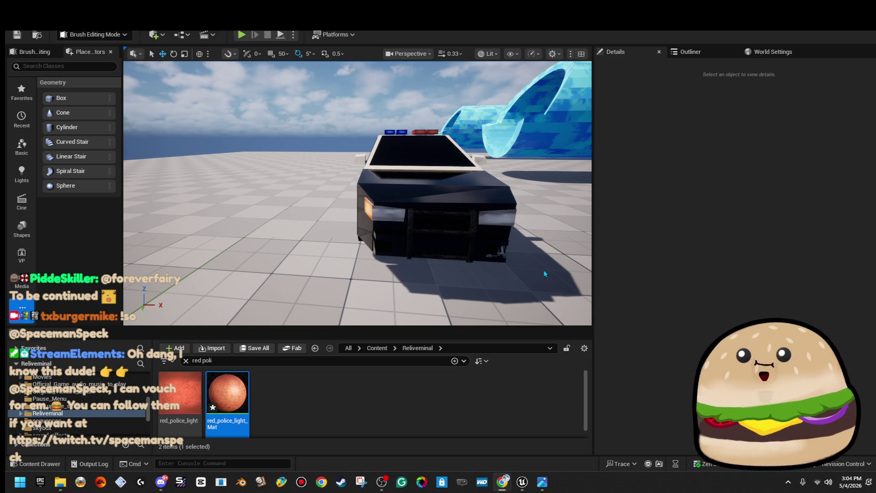
# - Fly to the light bar and Alt-duplicate a blue roof block rotated 90° on Z
pyautogui.press('w')
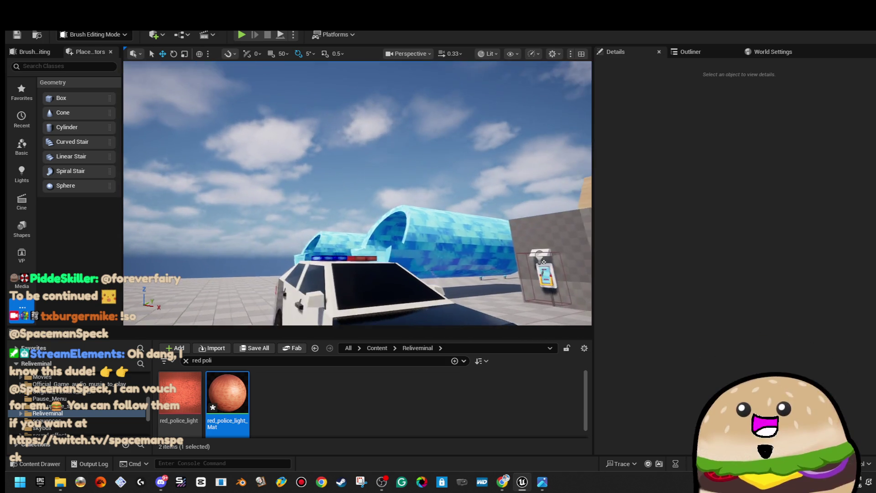
pyautogui.press('w')
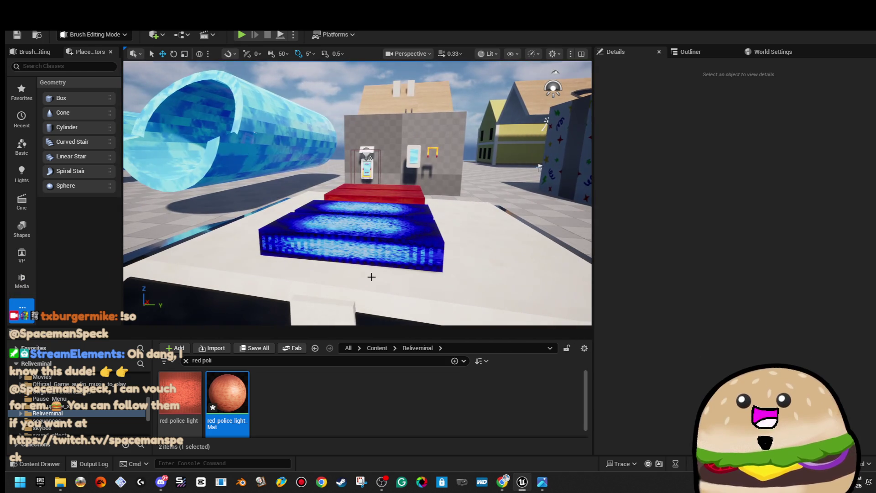
pyautogui.press('w')
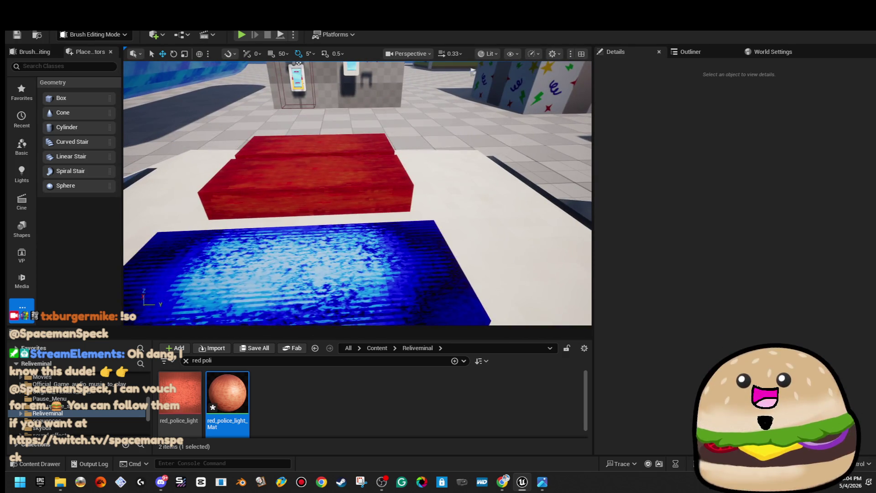
pyautogui.click(497, 211)
pyautogui.moveTo(457, 226)
pyautogui.mouseDown()
pyautogui.moveTo(513, 192)
pyautogui.moveTo(497, 237)
pyautogui.moveTo(419, 237)
pyautogui.moveTo(411, 214)
pyautogui.moveTo(431, 171)
pyautogui.moveTo(430, 190)
pyautogui.mouseUp()
pyautogui.press('r')
pyautogui.hotkey('ctrl', 'z')
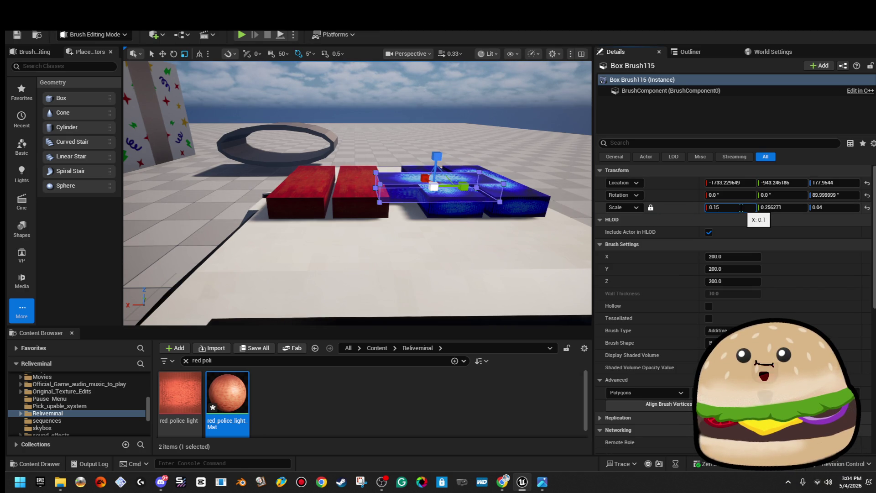
# - Slide the new box along the light bar and scale it into a 0.228 × 0.514 × 0.06 slab
pyautogui.press('Return')
pyautogui.press('w')
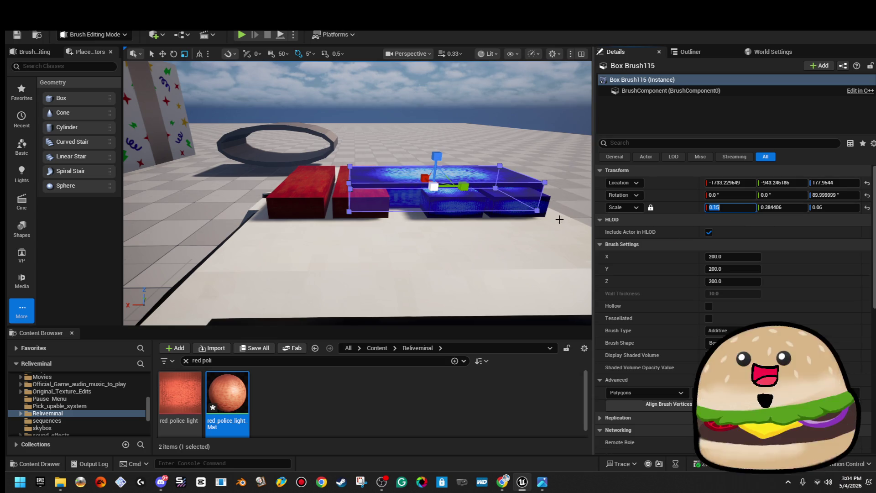
pyautogui.press('Right')
pyautogui.moveTo(346, 187); pyautogui.dragTo(308, 188)
pyautogui.moveTo(395, 192); pyautogui.dragTo(464, 88)
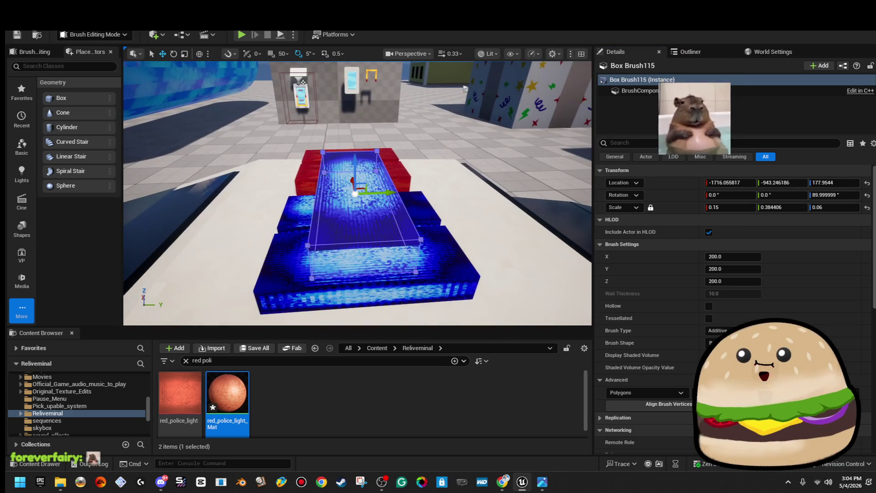
pyautogui.press('r')
pyautogui.moveTo(385, 192); pyautogui.dragTo(407, 191)
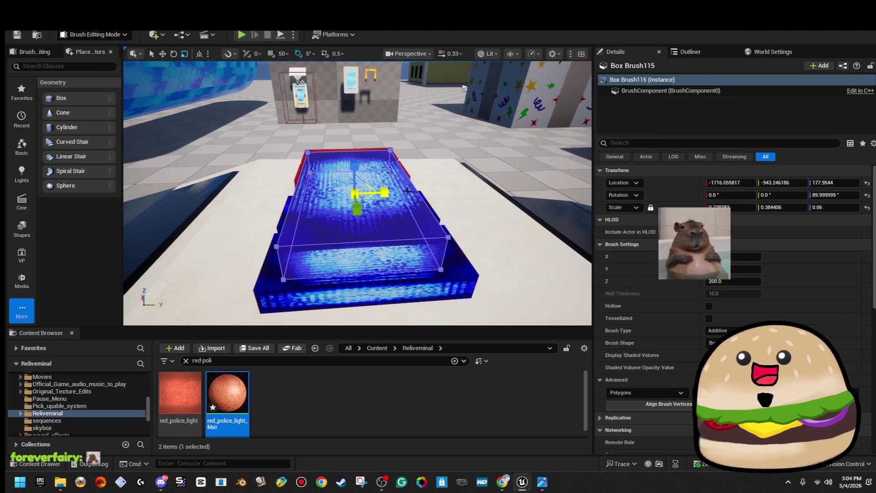
pyautogui.moveTo(395, 245); pyautogui.dragTo(454, 243)
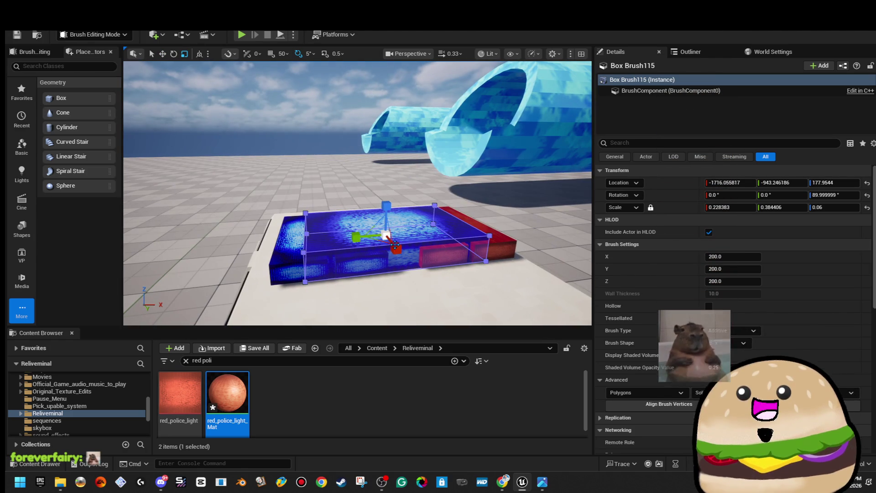
pyautogui.moveTo(358, 238)
pyautogui.mouseDown()
pyautogui.moveTo(371, 211)
pyautogui.moveTo(272, 213)
pyautogui.mouseUp()
pyautogui.scroll(3, 357, 194)
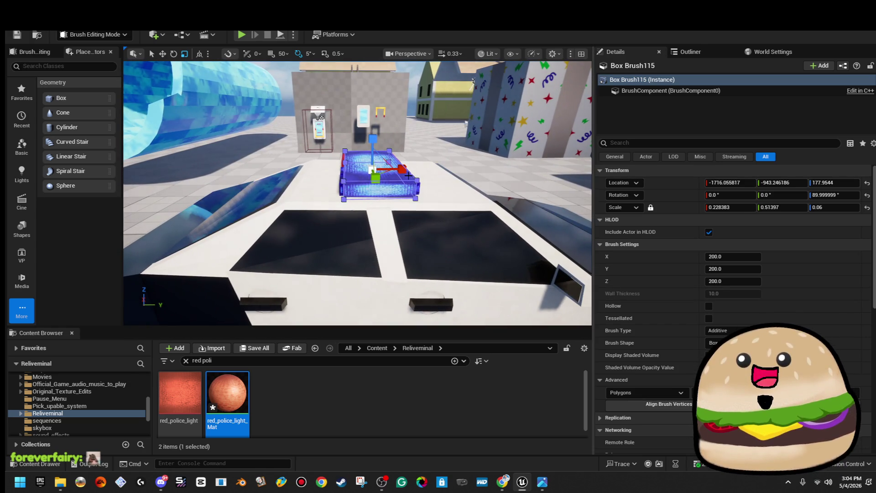
# - Assign a dark material to the box surface, searching the picker for 'vend'
pyautogui.click(412, 201)
pyautogui.click(413, 201)
pyautogui.click(620, 295)
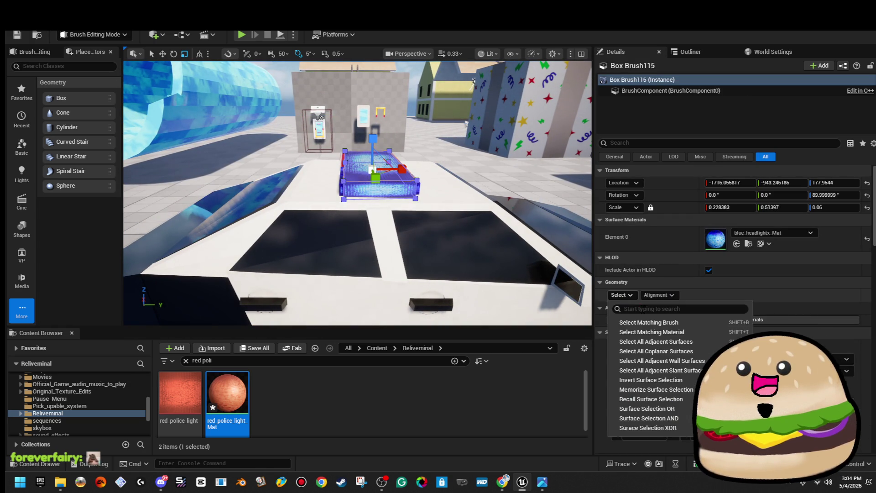
pyautogui.click(654, 323)
pyautogui.write('vend')
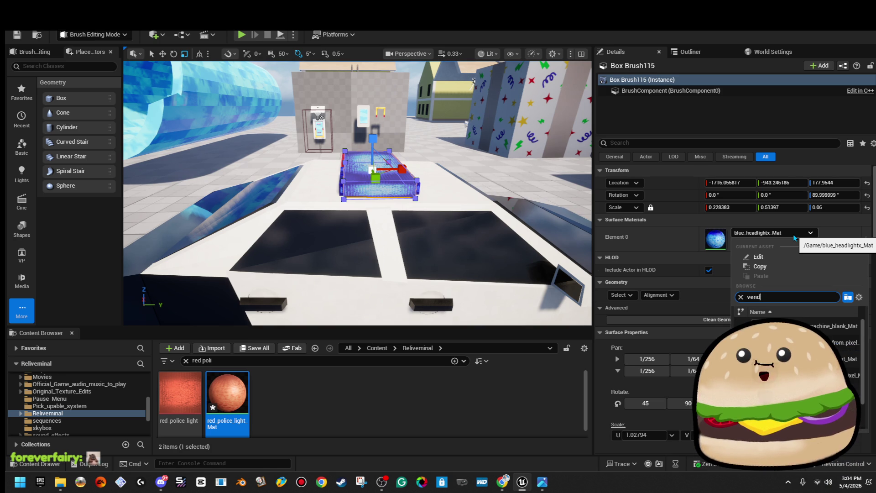
pyautogui.press('Return')
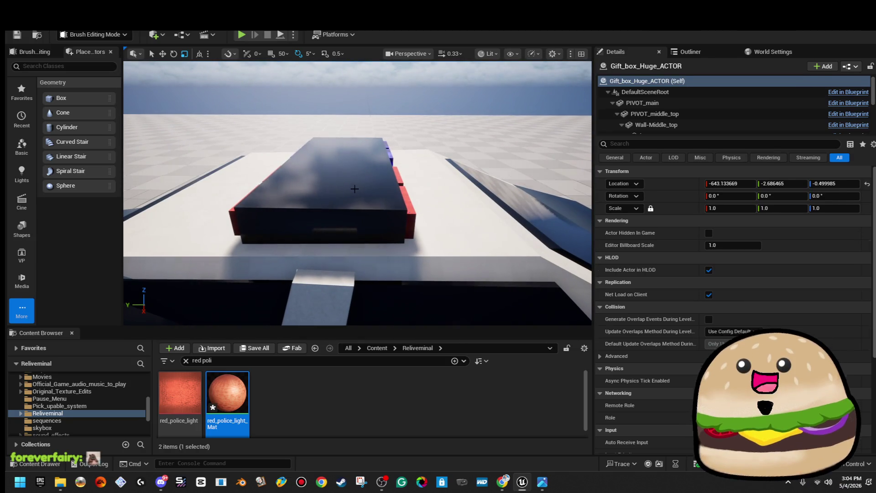
# - Narrow the central roof box and shrink the selected red and blue light blocks
pyautogui.click(311, 166)
pyautogui.moveTo(311, 165); pyautogui.dragTo(311, 169)
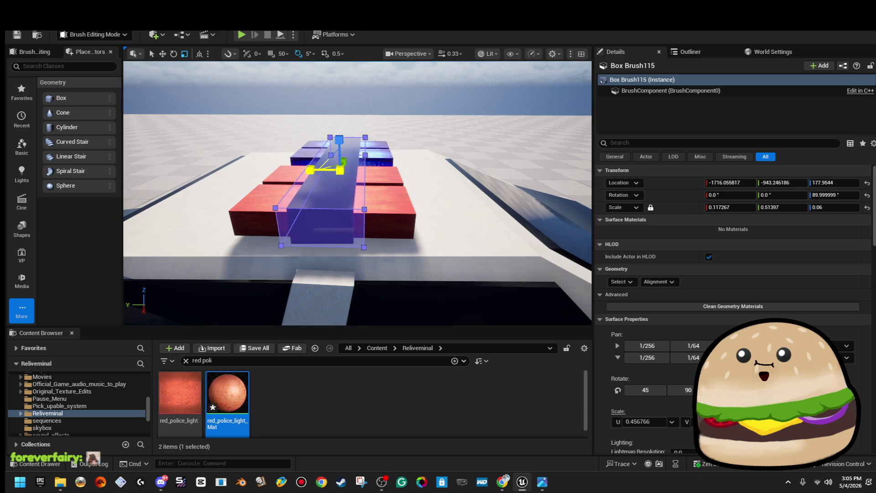
pyautogui.click(307, 133)
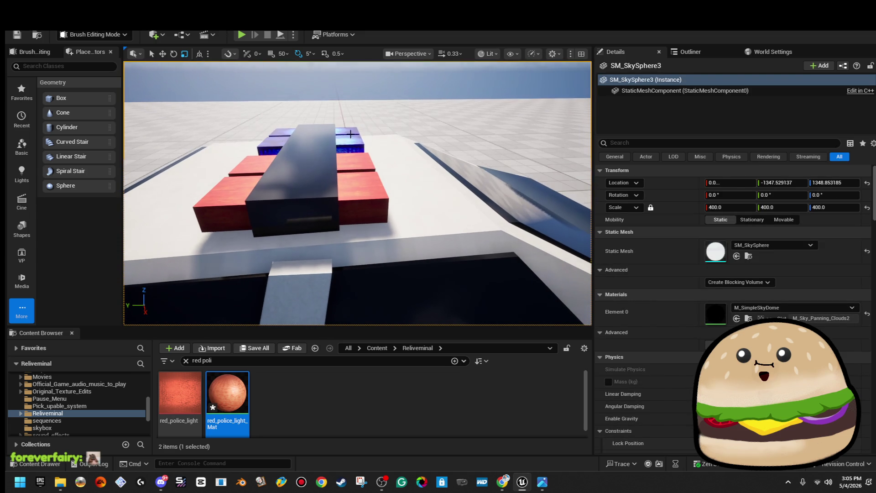
pyautogui.click(350, 136)
pyautogui.keyDown('ctrl'); pyautogui.click(359, 173); pyautogui.keyUp('ctrl')
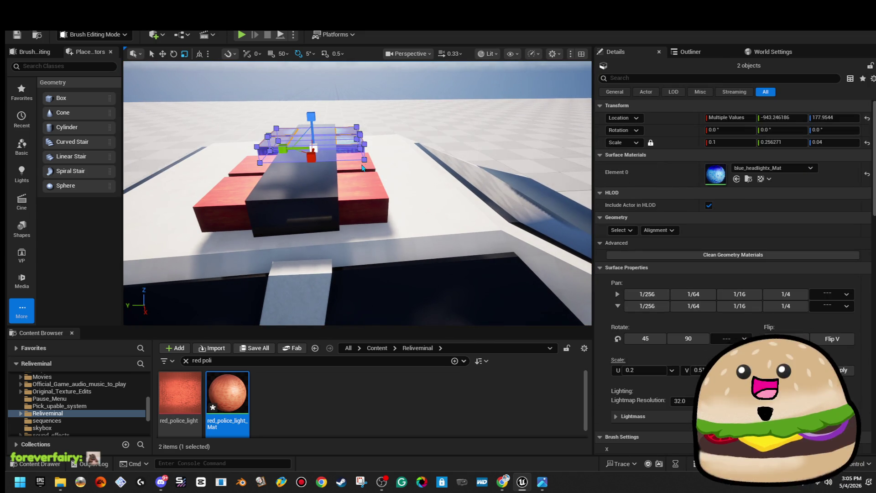
pyautogui.keyDown('ctrl'); pyautogui.click(365, 185); pyautogui.keyUp('ctrl')
pyautogui.click(358, 163)
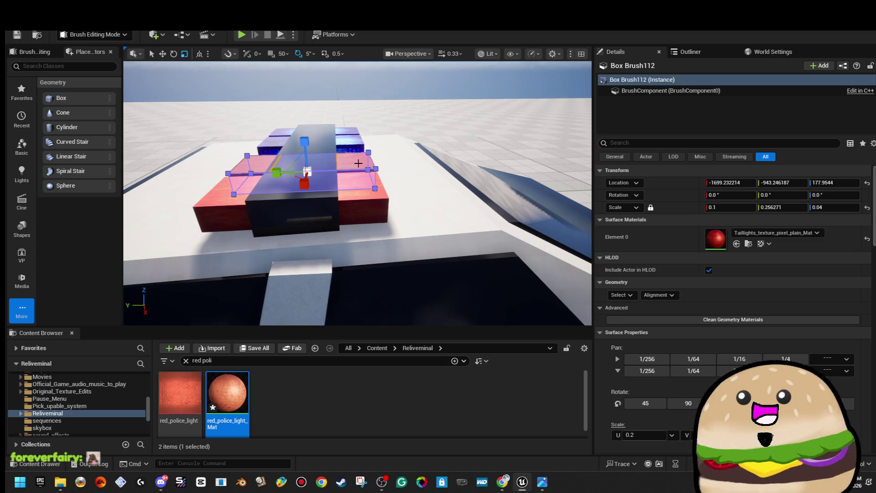
pyautogui.click(342, 147)
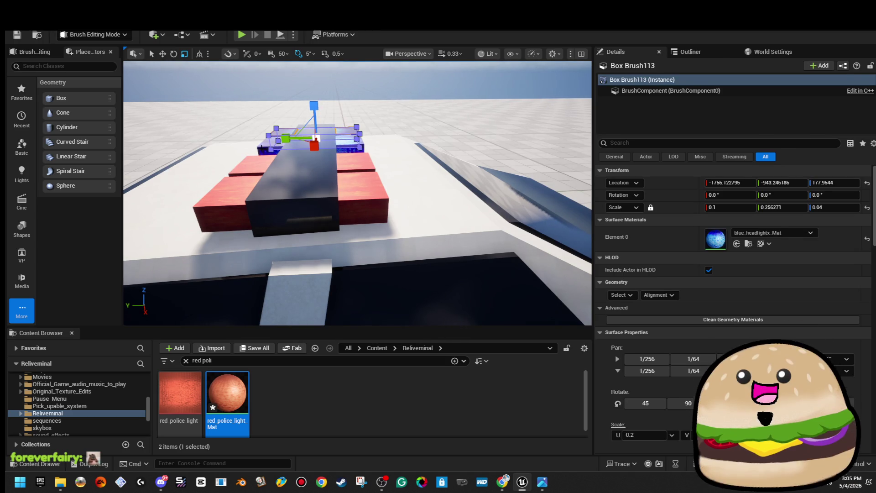
pyautogui.keyDown('ctrl'); pyautogui.click(256, 169); pyautogui.keyUp('ctrl')
pyautogui.keyDown('ctrl'); pyautogui.click(243, 194); pyautogui.keyUp('ctrl')
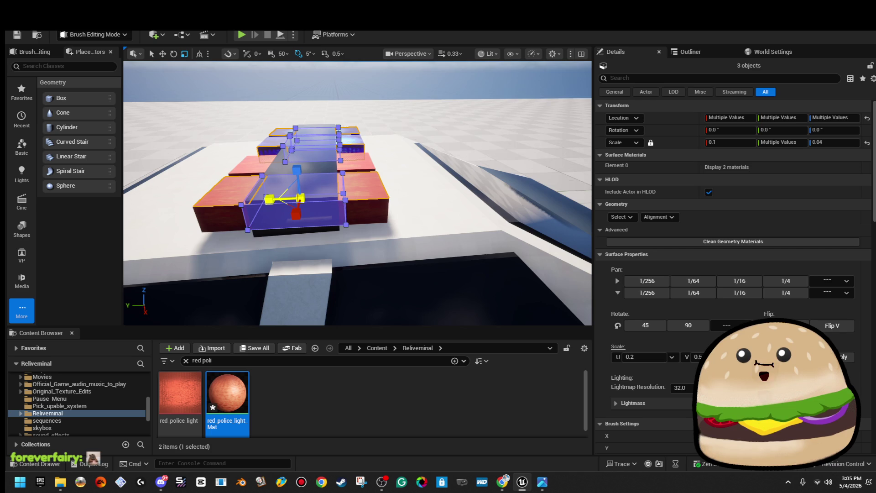
pyautogui.moveTo(274, 196); pyautogui.dragTo(275, 195)
# - Add the middle block to the light-block selection and widen them on both sides
pyautogui.click(306, 97)
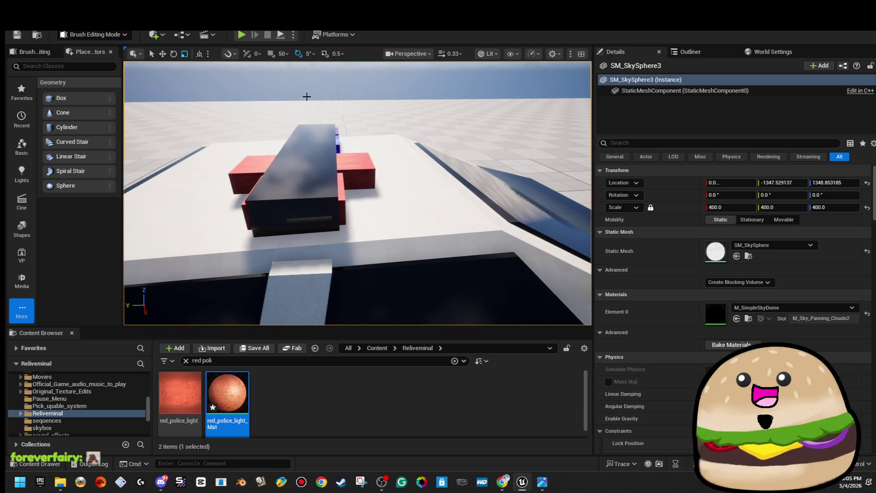
pyautogui.hotkey('ctrl', 'z')
pyautogui.hotkey('ctrl', 'z')
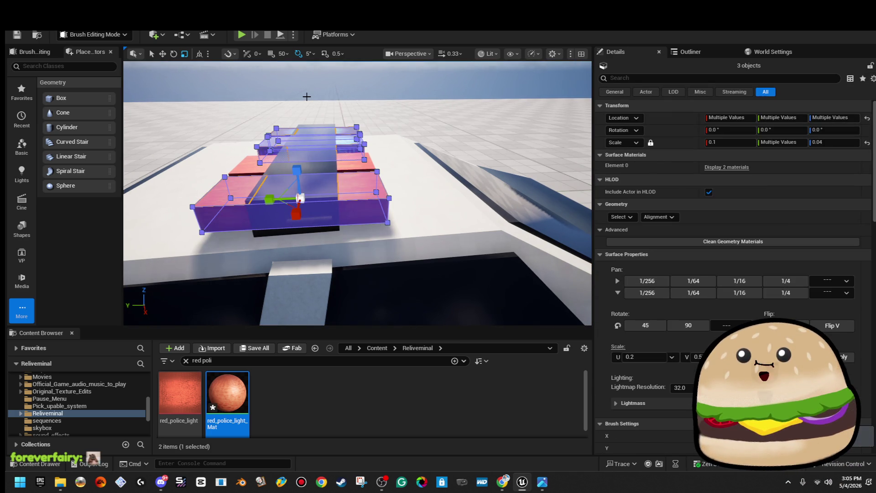
pyautogui.keyDown('ctrl'); pyautogui.click(319, 177); pyautogui.keyUp('ctrl')
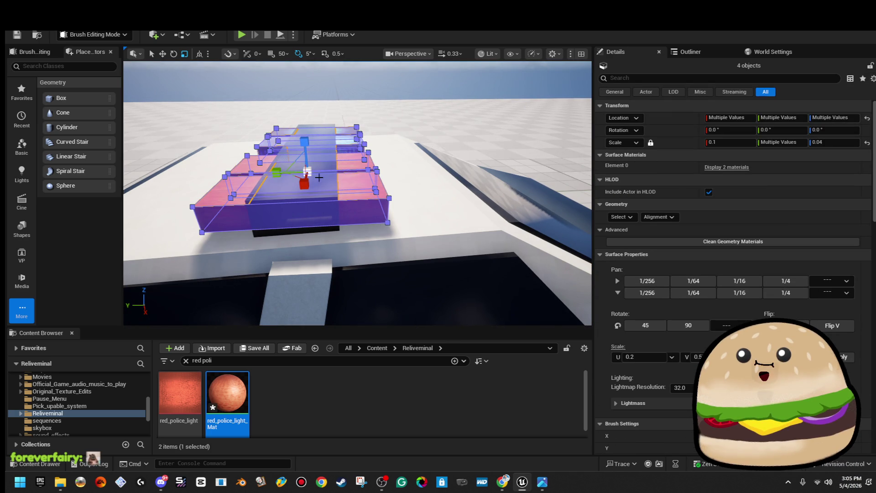
pyautogui.moveTo(277, 172); pyautogui.dragTo(260, 172)
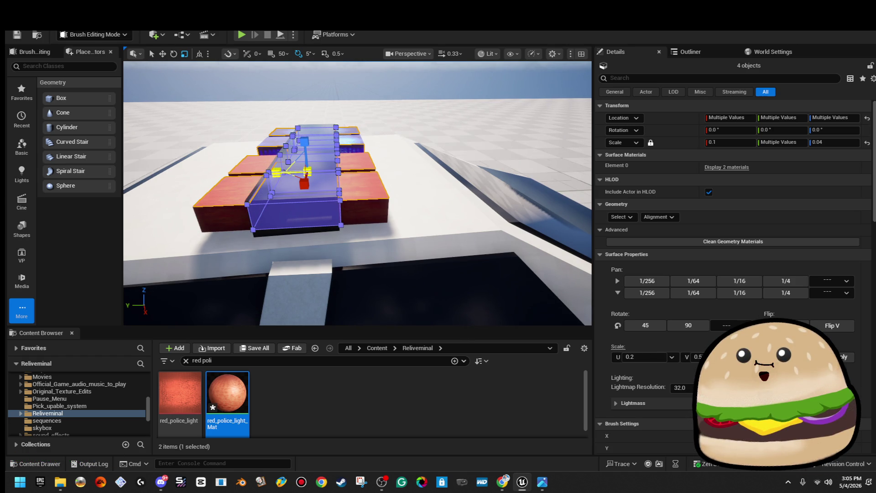
pyautogui.click(338, 73)
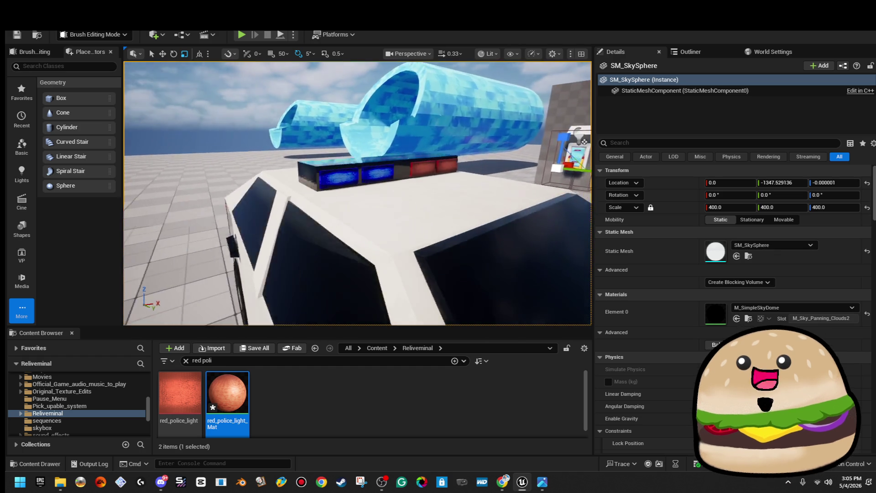
# - Turn the roof light blocks 90° about Z and add a rotated duplicate red light, Box Brush117
pyautogui.click(292, 178)
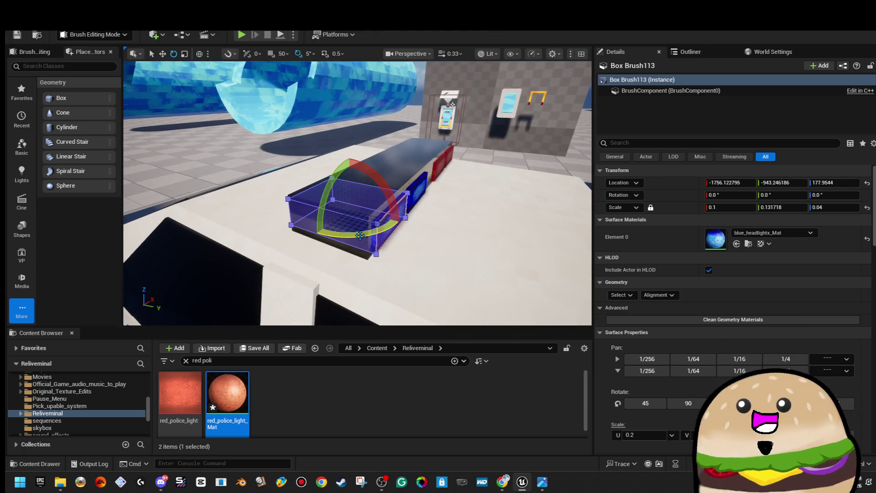
pyautogui.moveTo(378, 192); pyautogui.dragTo(412, 207)
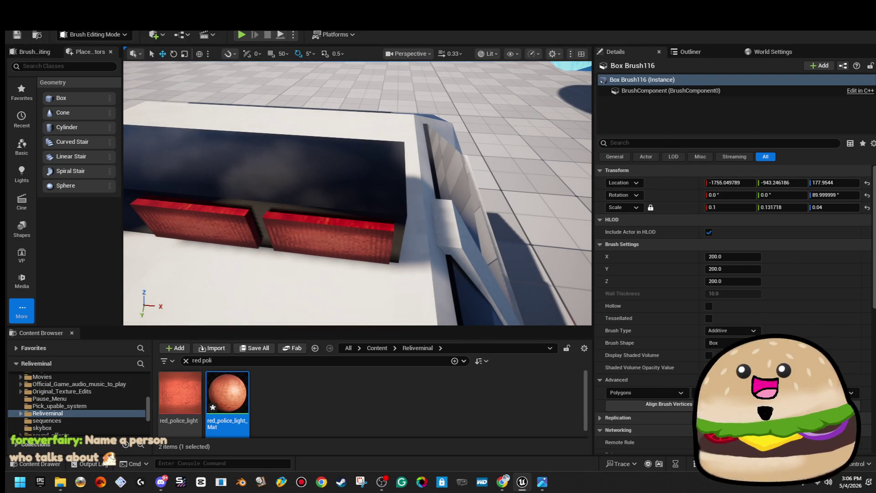
pyautogui.click(328, 237)
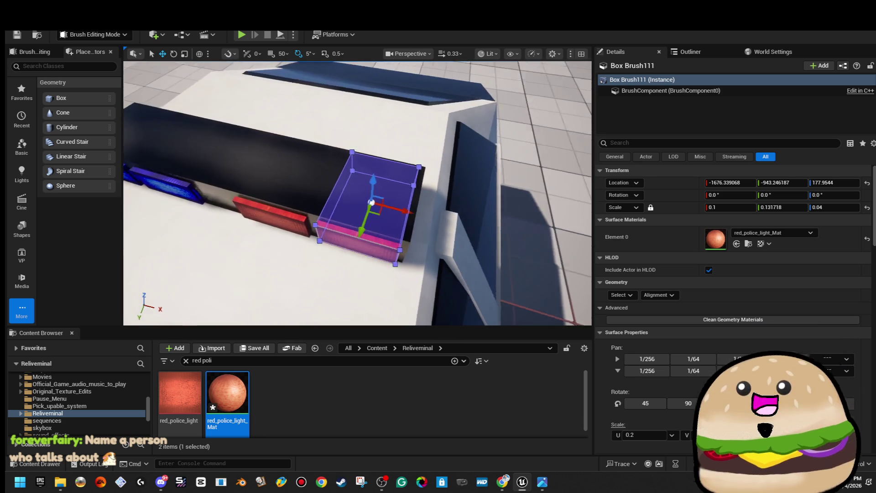
pyautogui.press('e')
pyautogui.moveTo(340, 216)
pyautogui.mouseDown()
pyautogui.moveTo(307, 248)
pyautogui.moveTo(251, 238)
pyautogui.mouseUp()
pyautogui.moveTo(315, 234)
pyautogui.mouseDown()
pyautogui.moveTo(325, 221)
pyautogui.moveTo(306, 214)
pyautogui.mouseUp()
pyautogui.press('w')
pyautogui.moveTo(360, 174); pyautogui.dragTo(362, 175)
pyautogui.click(362, 176)
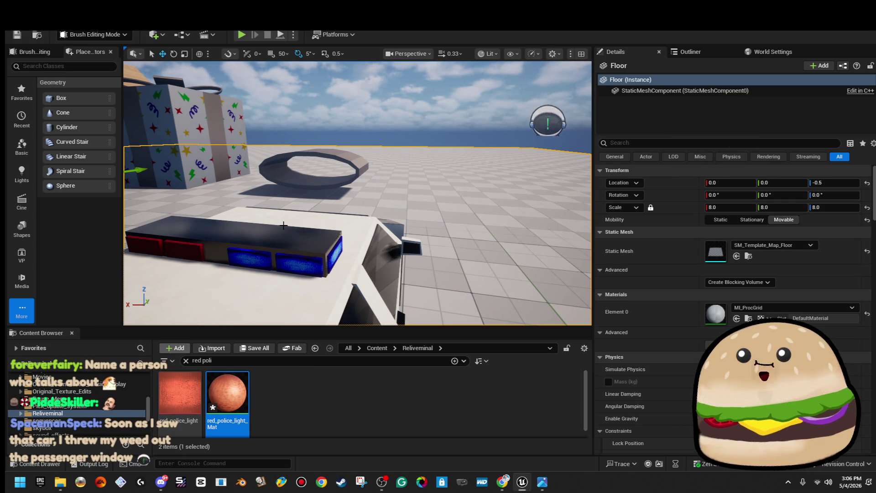
pyautogui.moveTo(503, 481)
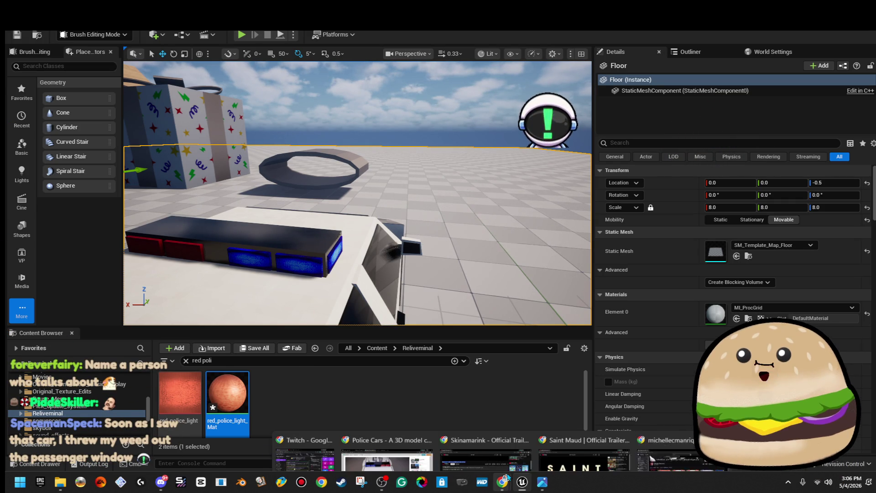
pyautogui.click(398, 434)
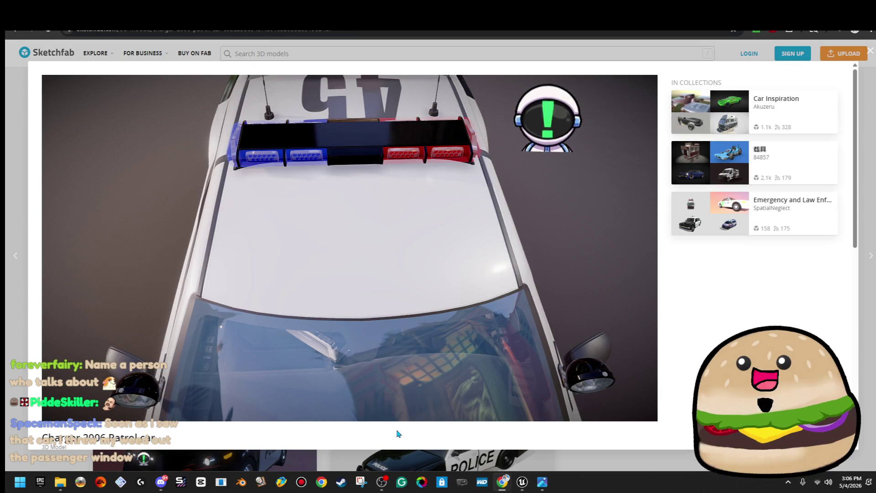
pyautogui.moveTo(481, 154)
pyautogui.mouseDown()
pyautogui.moveTo(452, 279)
pyautogui.moveTo(553, 251)
pyautogui.mouseUp()
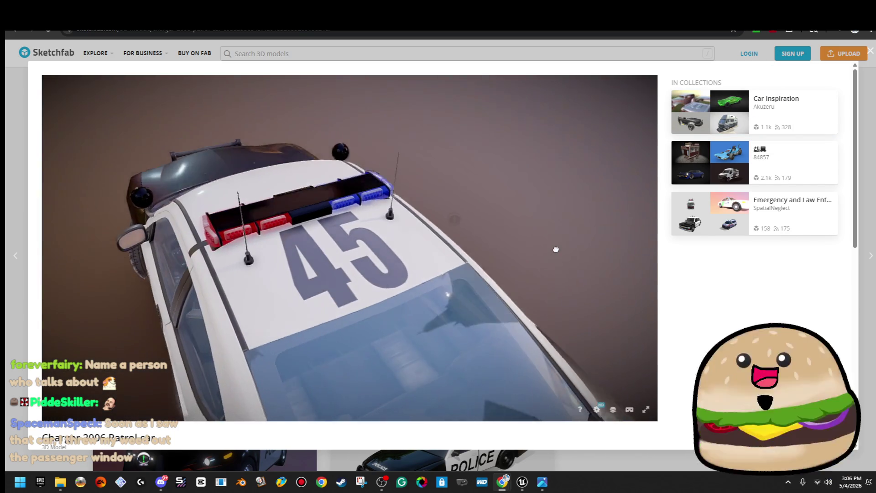
pyautogui.hotkey('alt', 'Tab')
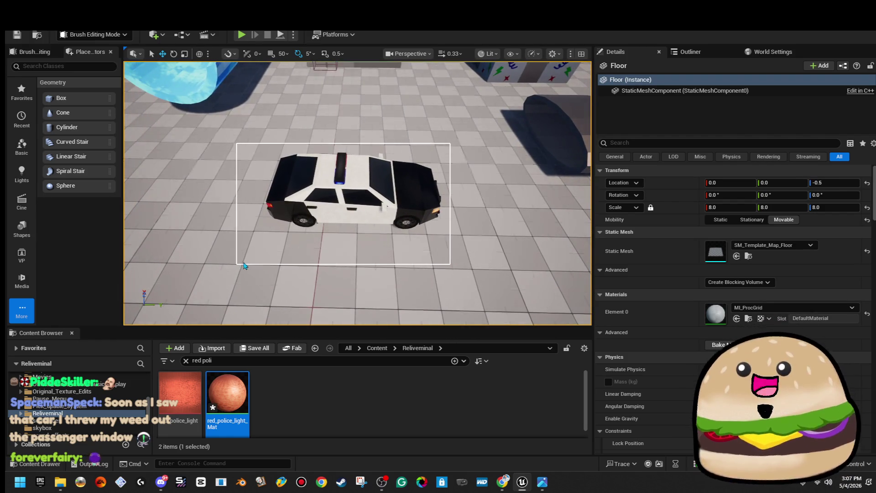
# - Move the police car's brushes beside the car mesh and save all changes
pyautogui.moveTo(244, 264); pyautogui.dragTo(243, 264)
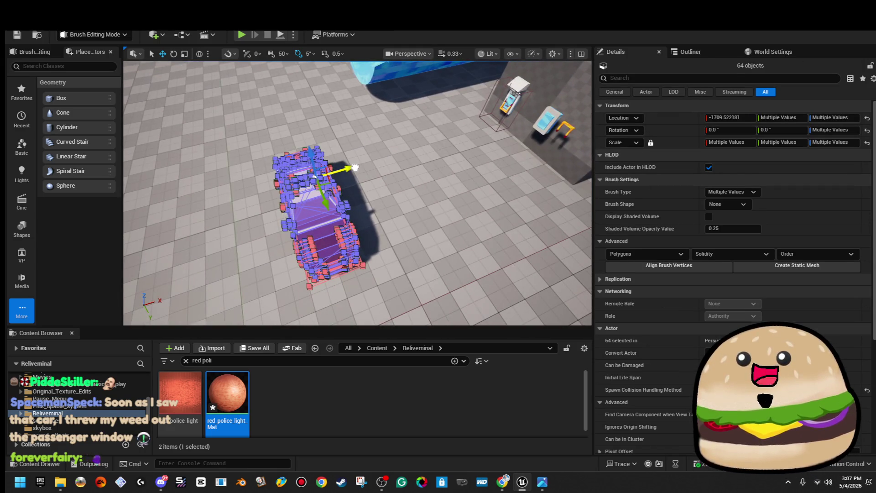
pyautogui.moveTo(355, 168); pyautogui.dragTo(439, 162)
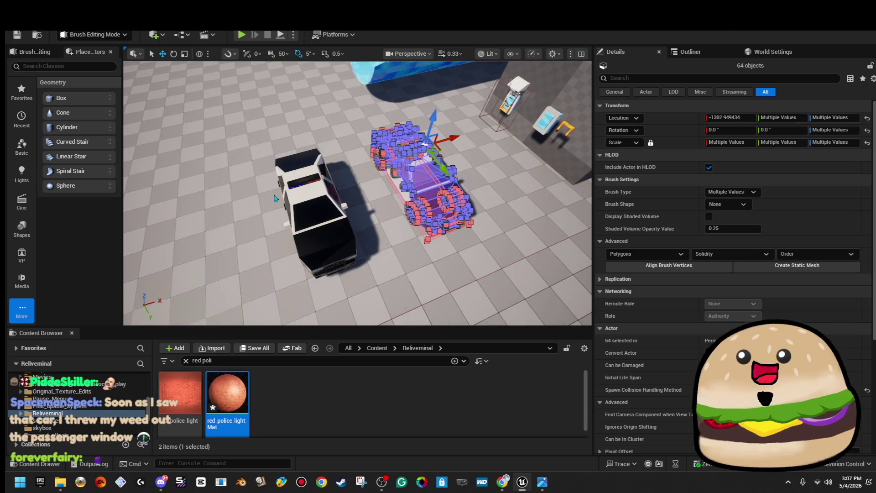
pyautogui.moveTo(371, 313); pyautogui.dragTo(371, 314)
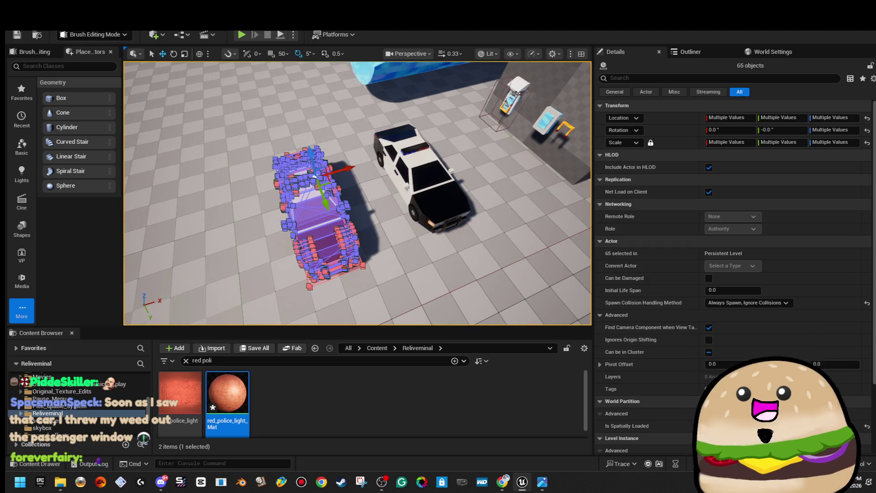
pyautogui.click(48, 21)
pyautogui.click(91, 133)
pyautogui.click(404, 117)
pyautogui.moveTo(403, 117); pyautogui.dragTo(297, 122)
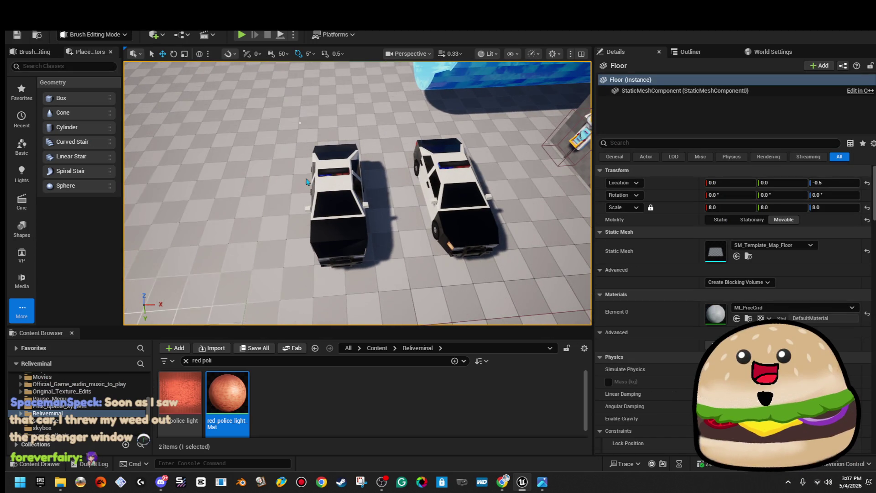
# - Slide the left car's brushes left along X and select its 63 brushes, dropping one stray
pyautogui.moveTo(380, 297); pyautogui.dragTo(380, 297)
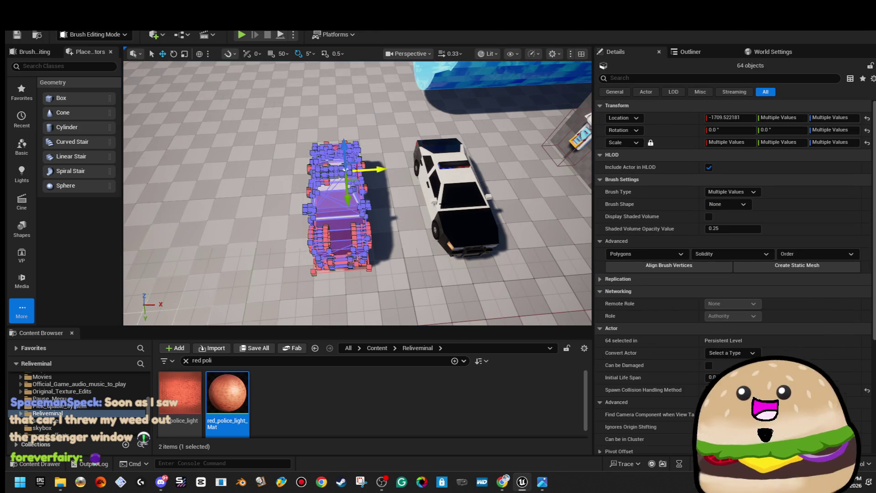
pyautogui.scroll(-3, 837, 337)
pyautogui.scroll(-5, 834, 347)
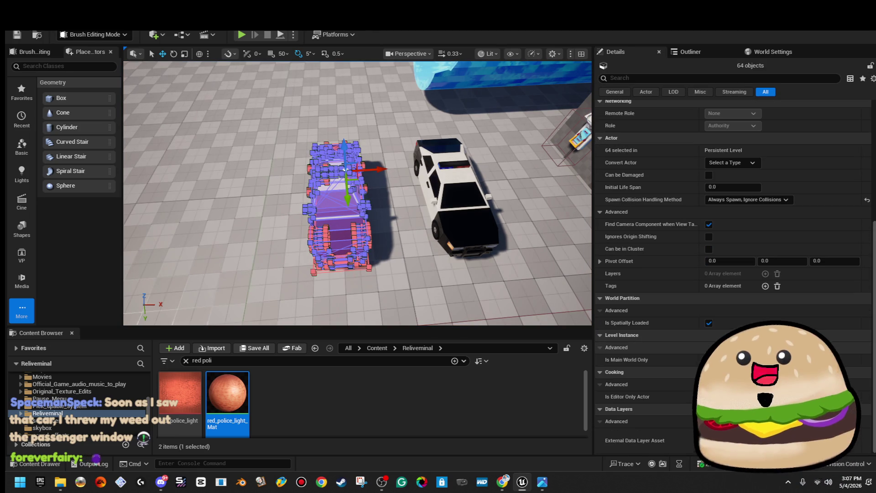
pyautogui.moveTo(378, 169); pyautogui.dragTo(248, 172)
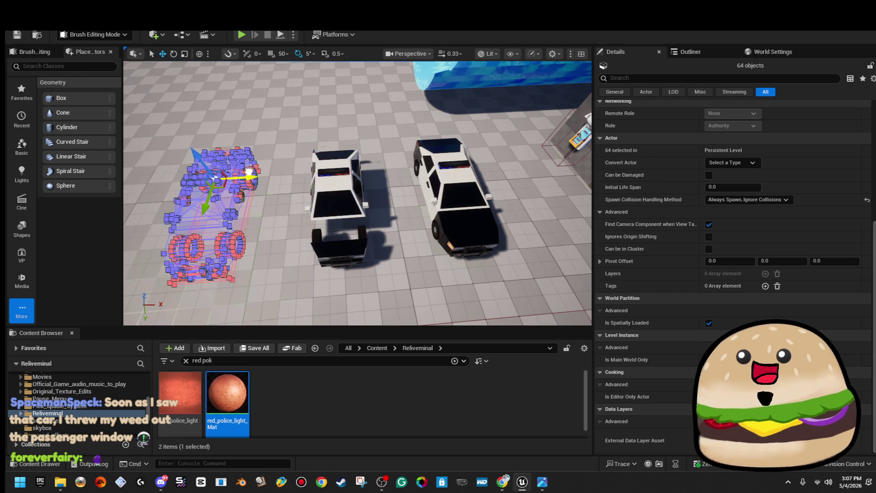
pyautogui.click(363, 112)
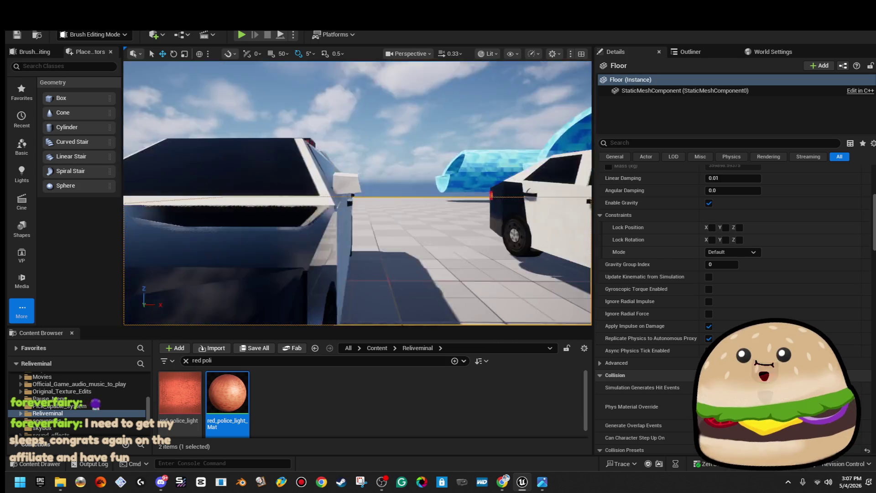
pyautogui.moveTo(308, 92)
pyautogui.mouseDown()
pyautogui.moveTo(336, 127)
pyautogui.moveTo(434, 319)
pyautogui.moveTo(457, 286)
pyautogui.mouseUp()
pyautogui.keyDown('ctrl'); pyautogui.click(456, 286); pyautogui.keyUp('ctrl')
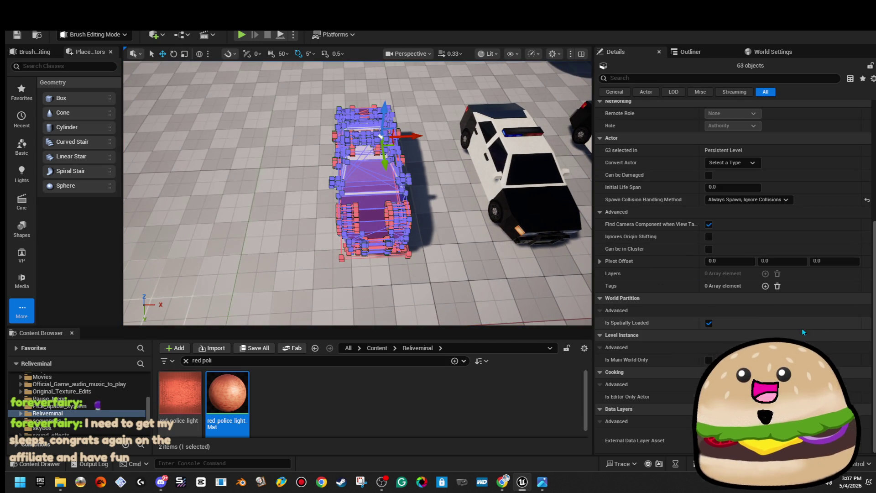
pyautogui.scroll(5, 841, 297)
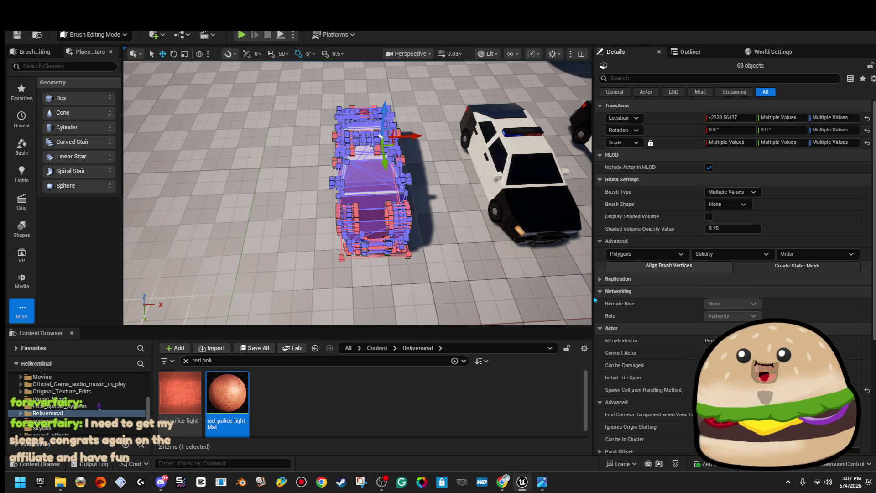
pyautogui.click(831, 268)
# - Save the car's 63 brushes as static mesh police_car_mesh in the Reliveminal folder
pyautogui.scroll(-5, 456, 256)
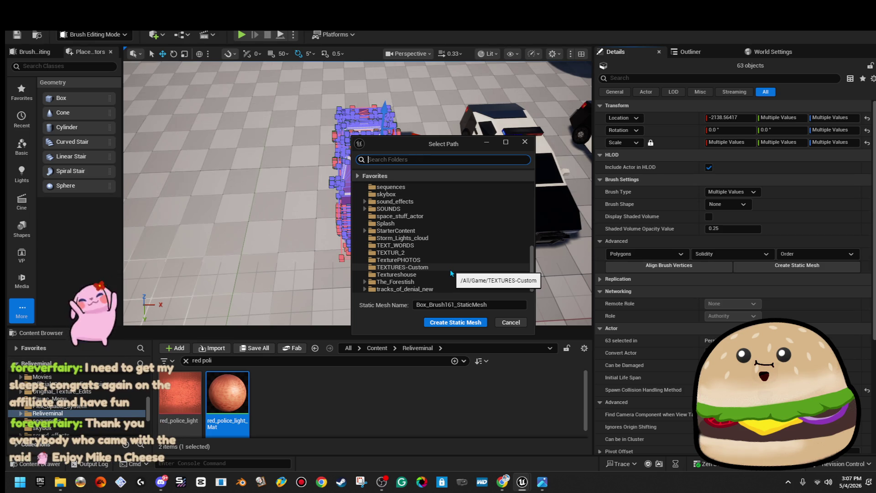
pyautogui.click(442, 223)
pyautogui.click(502, 305)
pyautogui.hotkey('ctrl', 'a')
pyautogui.write('poli')
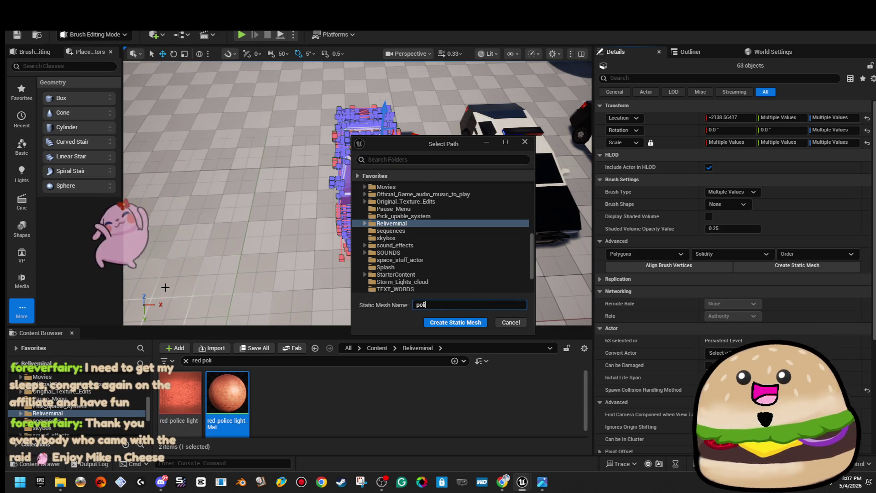
pyautogui.write('ce_car_mesh')
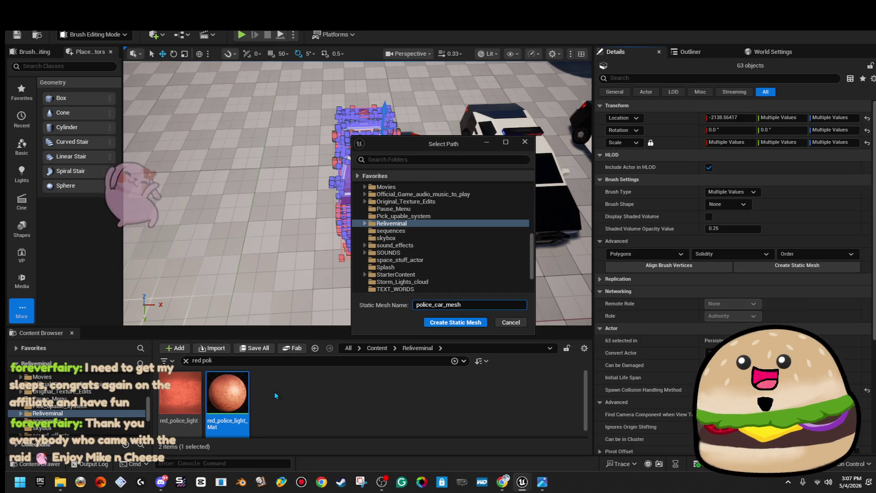
pyautogui.click(456, 322)
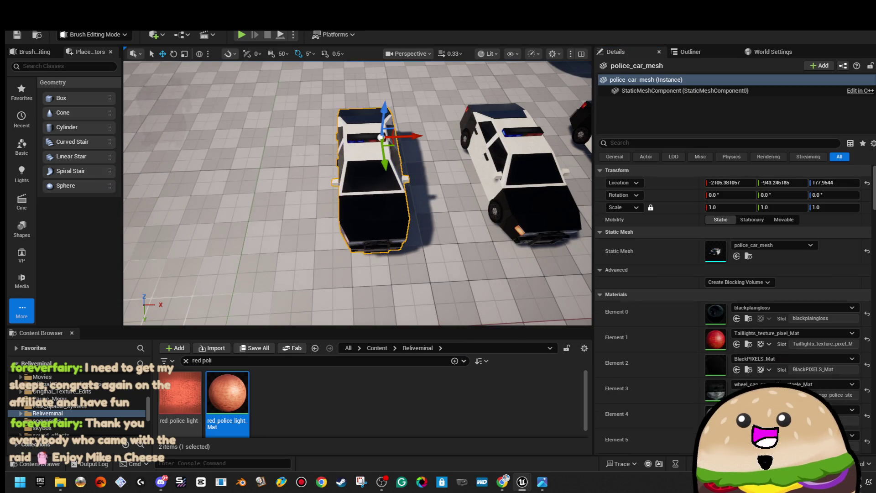
# - Give police_car_mesh 4 convex hulls via Convex Decomposition, then return to the level
pyautogui.press('f')
pyautogui.moveTo(358, 191); pyautogui.dragTo(338, 201)
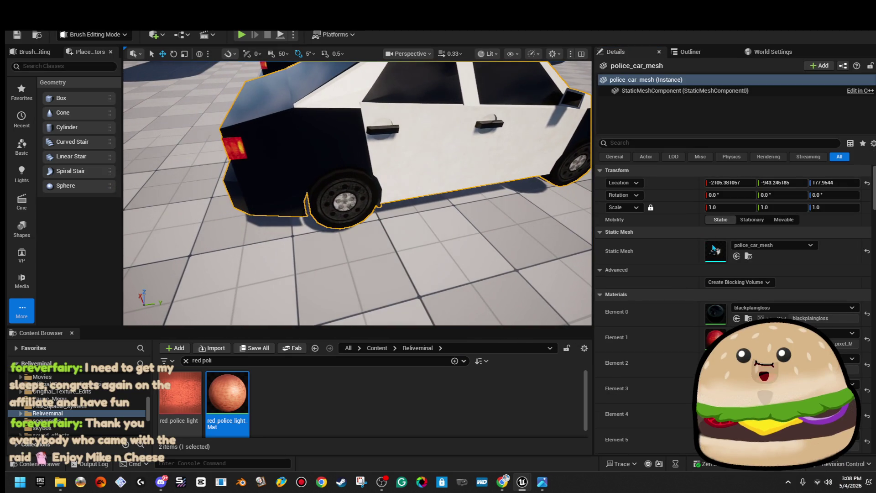
pyautogui.doubleClick(715, 251)
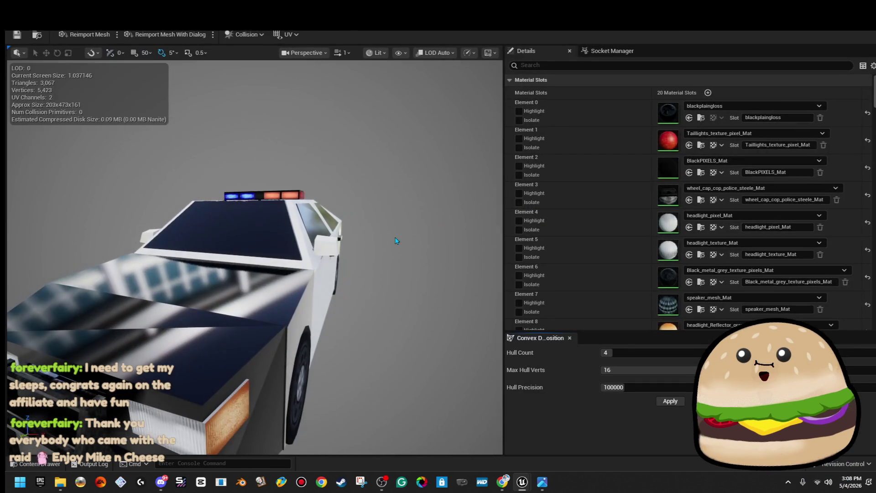
pyautogui.moveTo(396, 240)
pyautogui.mouseDown()
pyautogui.moveTo(385, 283)
pyautogui.moveTo(183, 310)
pyautogui.mouseUp()
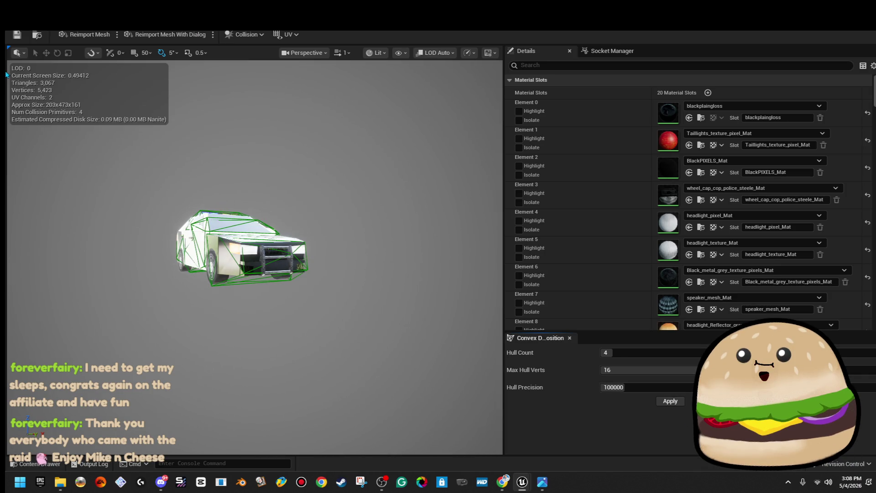
pyautogui.click(167, 25)
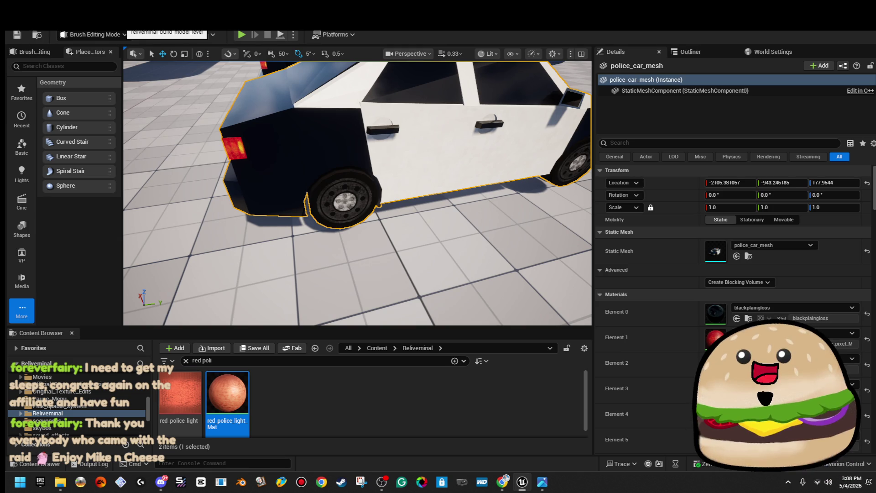
# - Go to the Reliveminal folder in the Content Browser and clear the 'poli' search filter
pyautogui.moveTo(468, 219)
pyautogui.mouseDown()
pyautogui.moveTo(438, 228)
pyautogui.moveTo(387, 196)
pyautogui.moveTo(338, 278)
pyautogui.mouseUp()
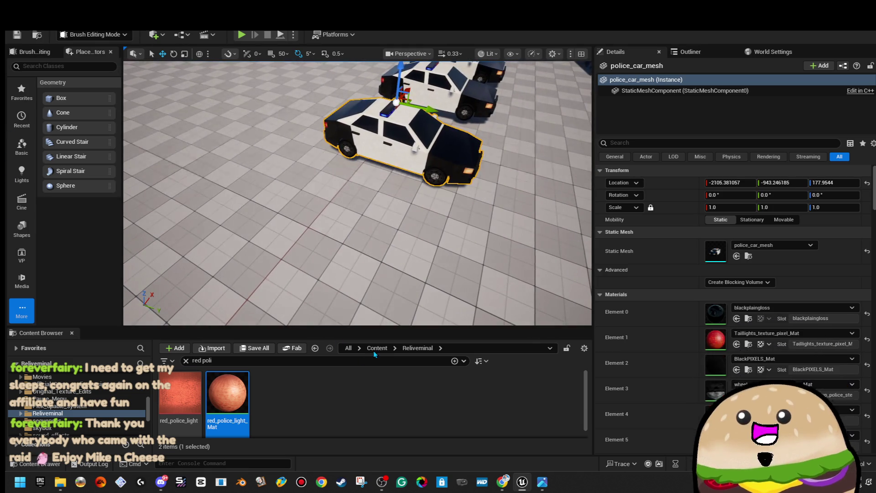
pyautogui.click(373, 351)
pyautogui.scroll(-5, 111, 427)
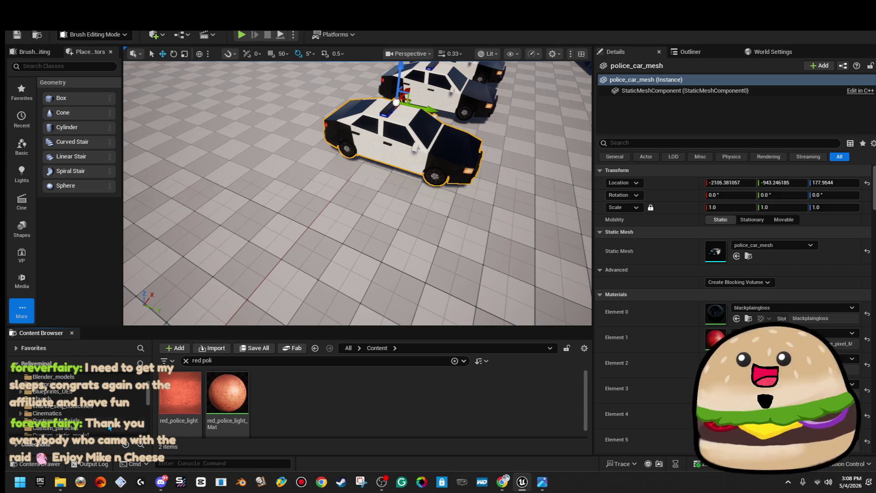
pyautogui.scroll(-3, 96, 425)
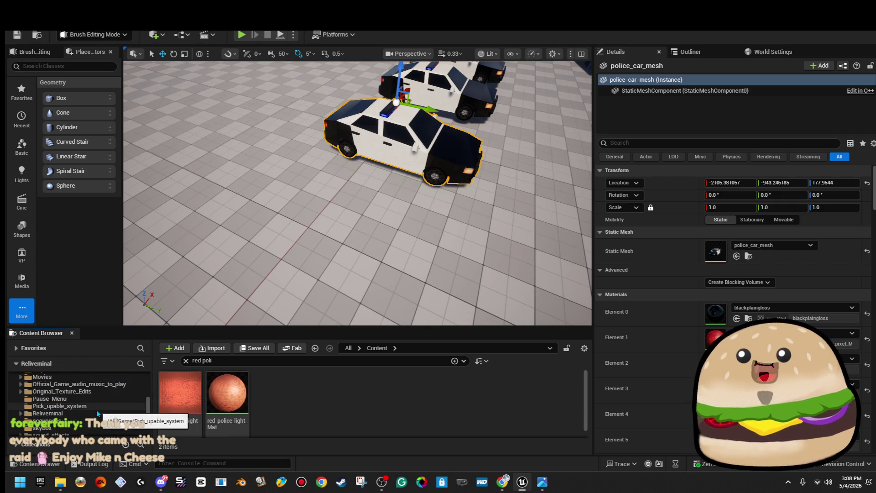
pyautogui.doubleClick(96, 412)
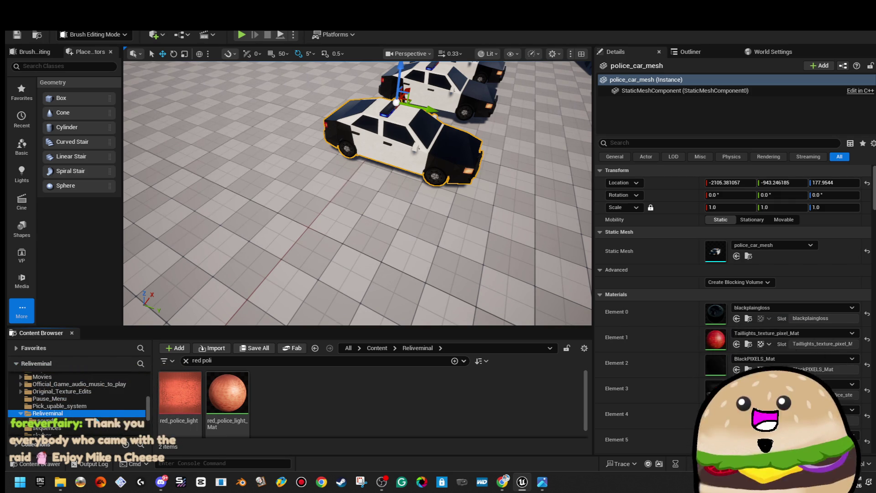
pyautogui.click(186, 361)
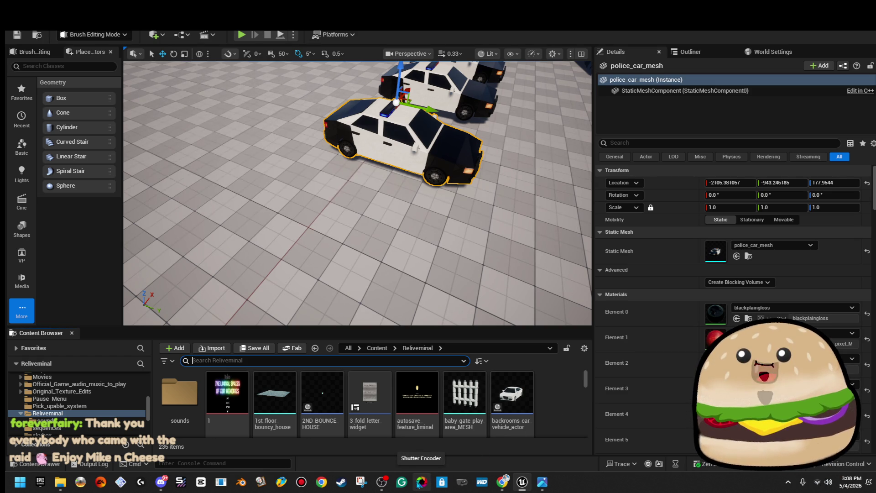
# - Create an Actor Blueprint named police_car_actor, place it in the level and open it
pyautogui.rightClick(568, 408)
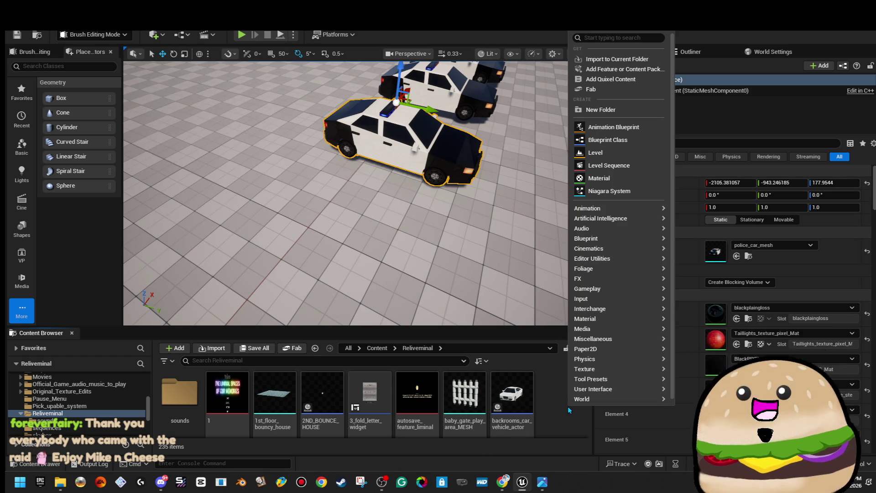
pyautogui.rightClick(547, 410)
pyautogui.moveTo(617, 216)
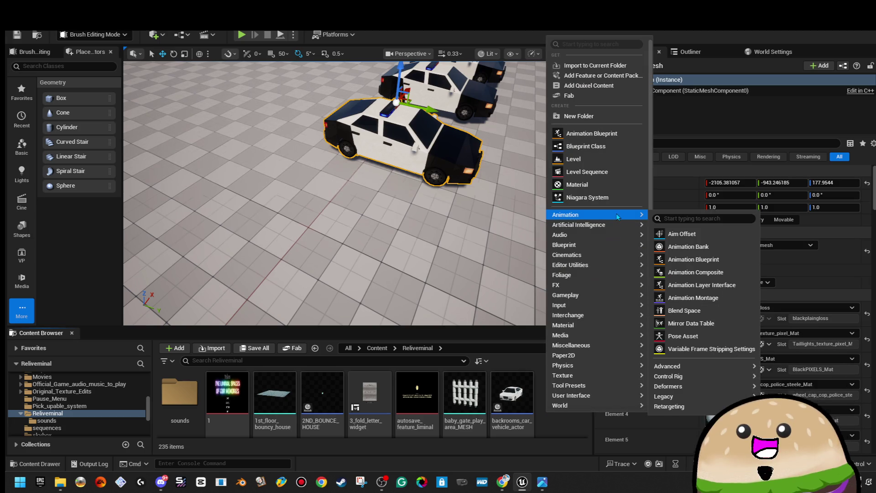
pyautogui.click(625, 147)
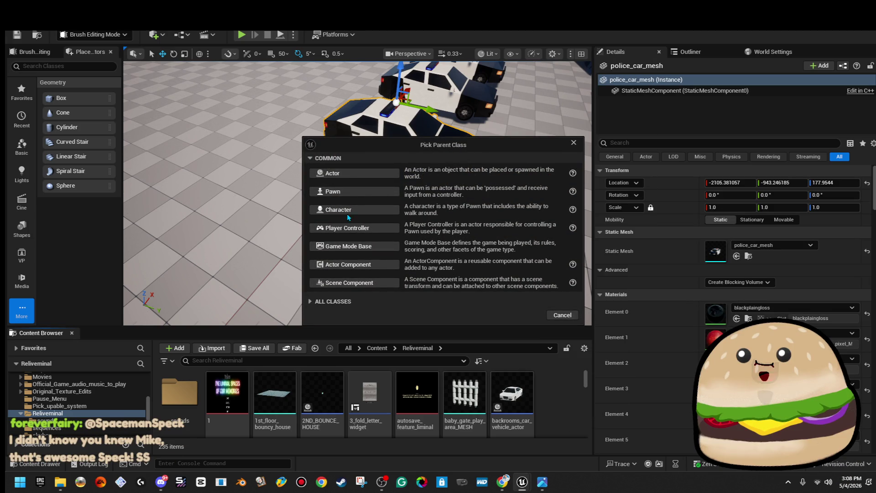
pyautogui.click(376, 173)
pyautogui.write('police_car_')
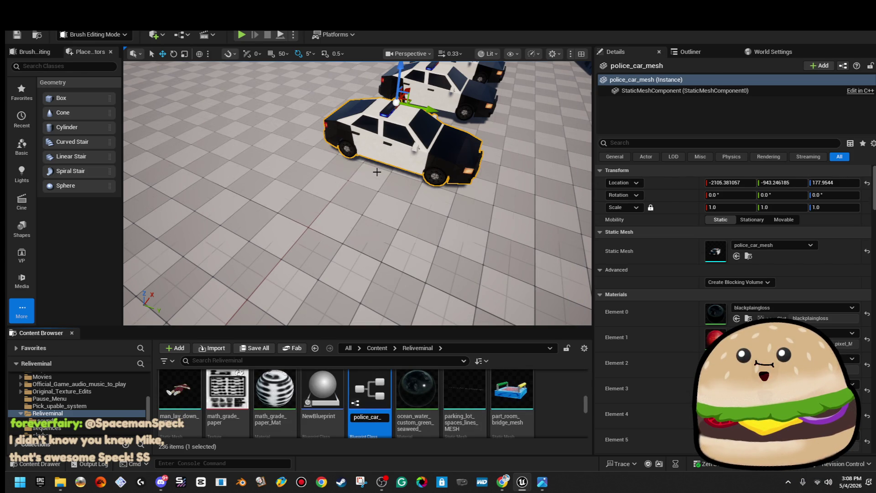
pyautogui.press('Return')
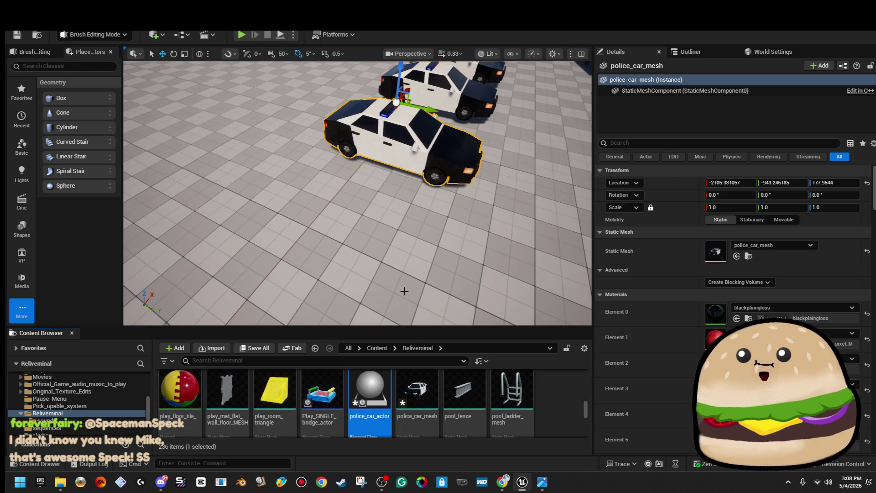
pyautogui.moveTo(369, 392)
pyautogui.mouseDown()
pyautogui.moveTo(312, 295)
pyautogui.moveTo(282, 283)
pyautogui.mouseUp()
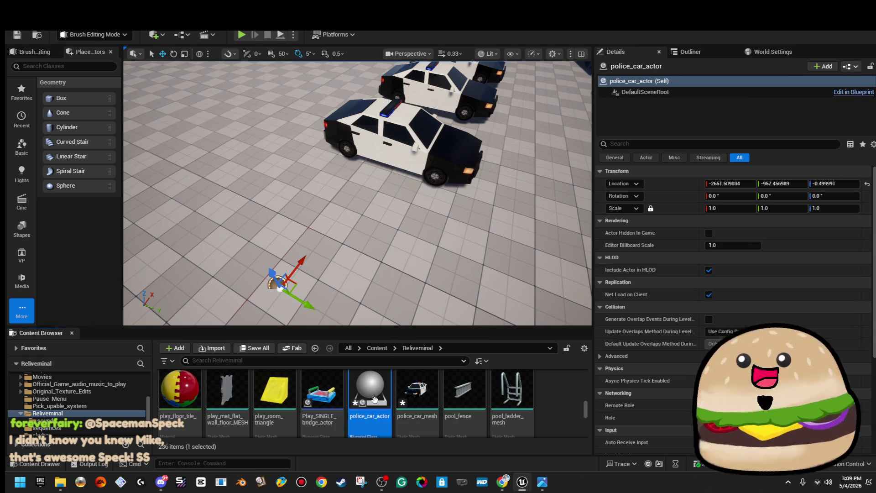
pyautogui.doubleClick(370, 396)
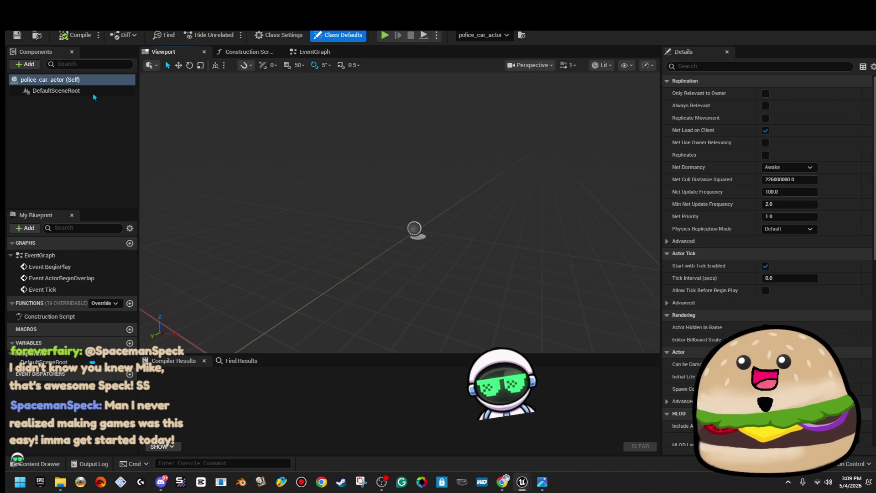
# - Add a Cube component named 'poiloe car' at 0.1 scale and compile the Blueprint
pyautogui.click(55, 90)
pyautogui.click(26, 64)
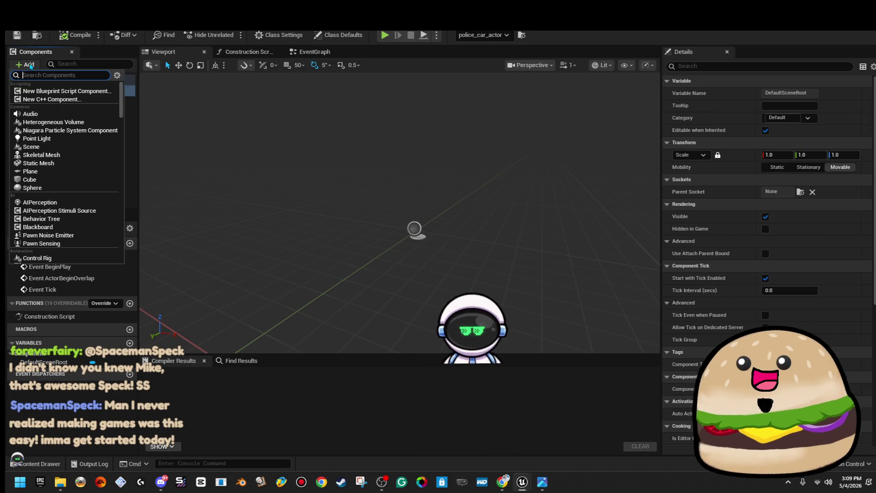
pyautogui.write('cube')
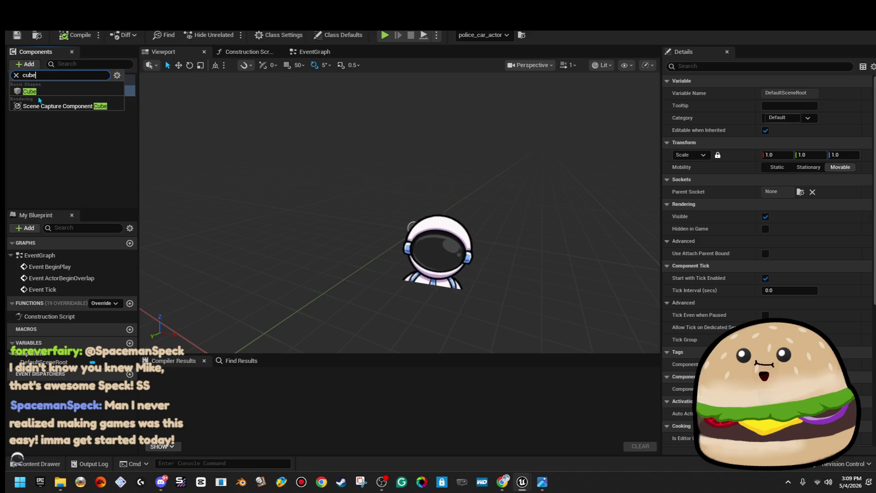
pyautogui.press('Return')
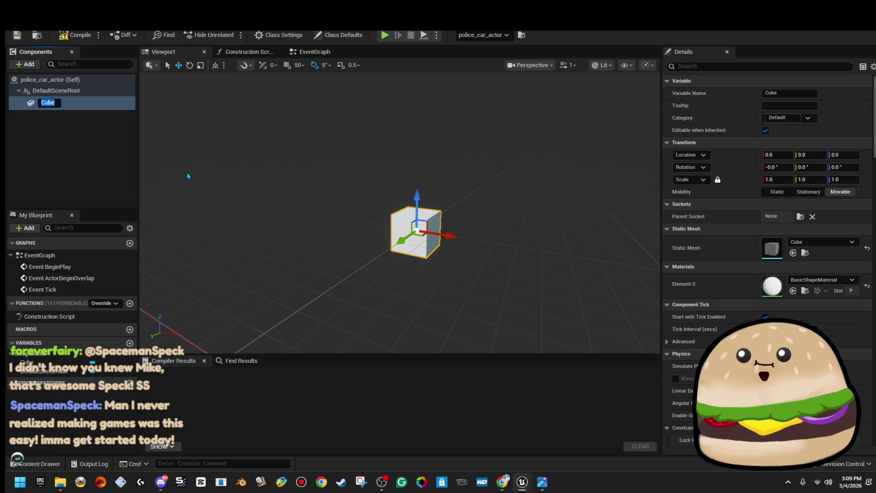
pyautogui.write('p')
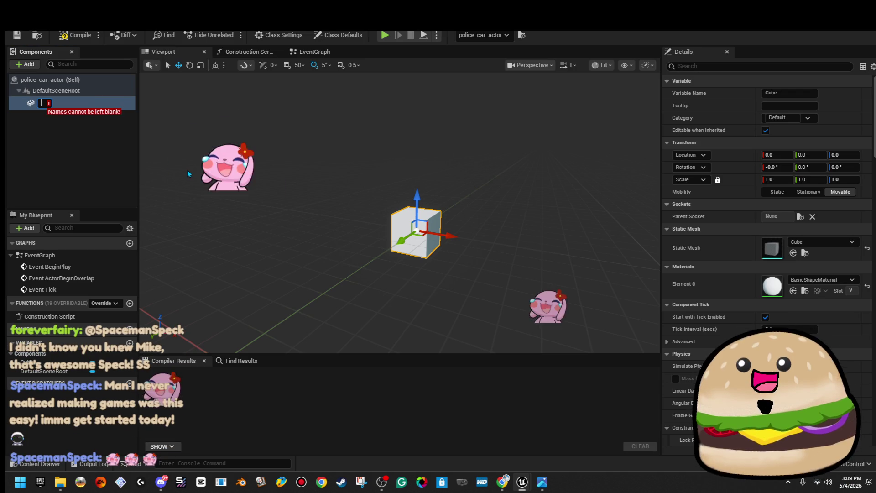
pyautogui.write('oiloi')
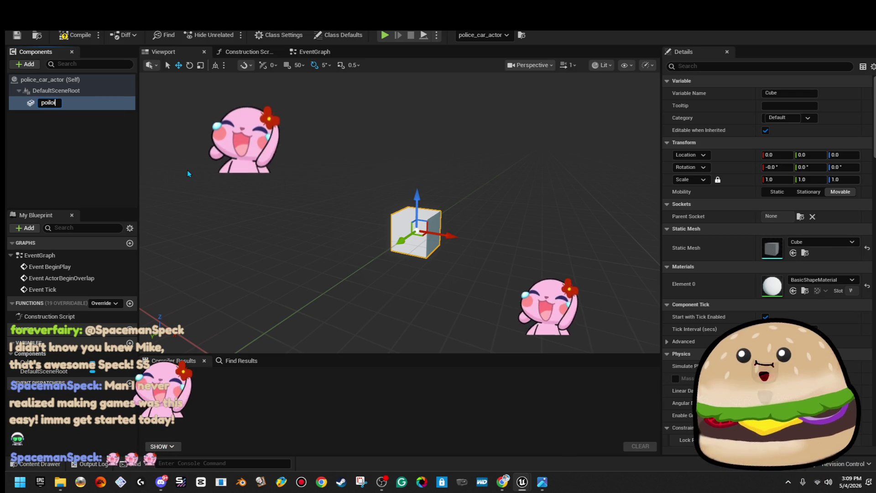
pyautogui.write('loe car')
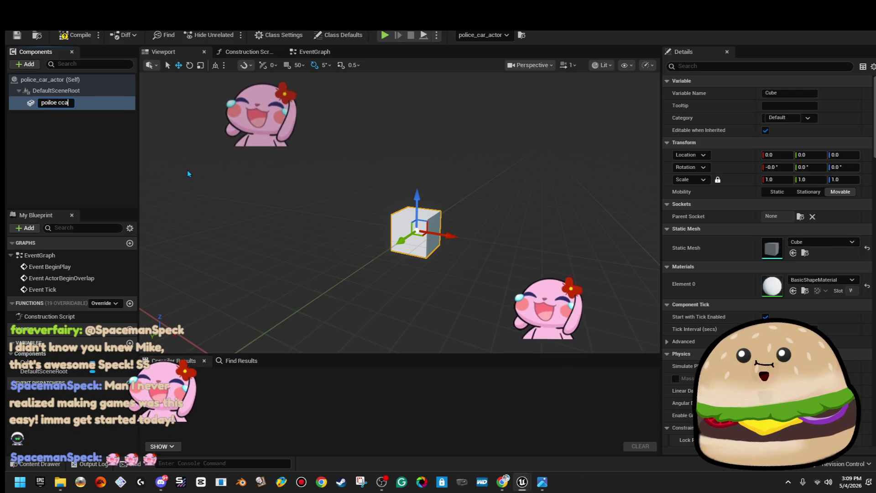
pyautogui.press('Return')
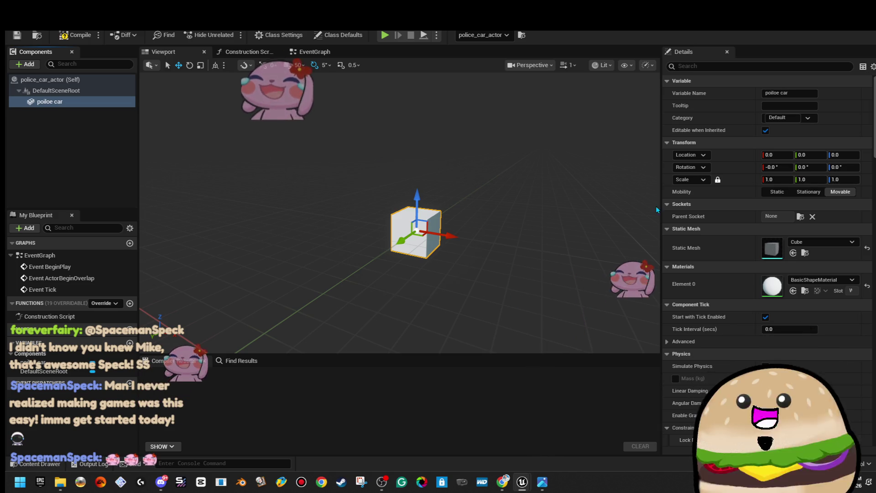
pyautogui.click(784, 179)
pyautogui.write('0.1')
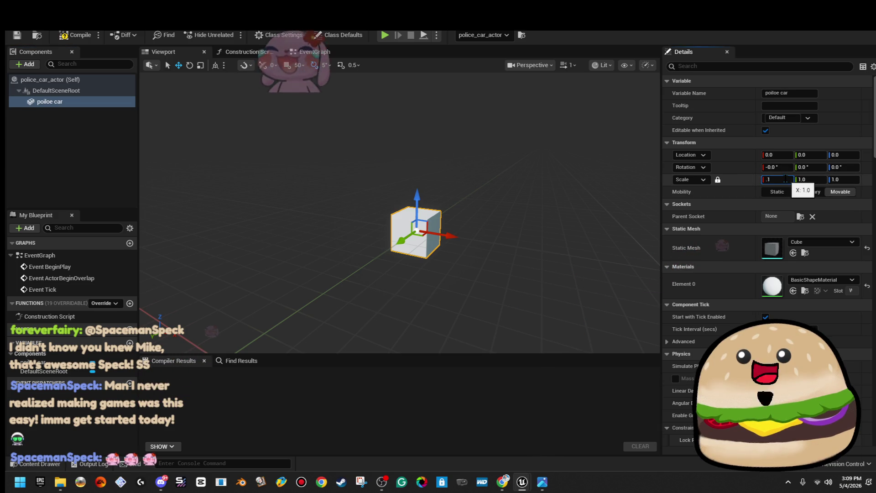
pyautogui.press('Return')
pyautogui.click(83, 38)
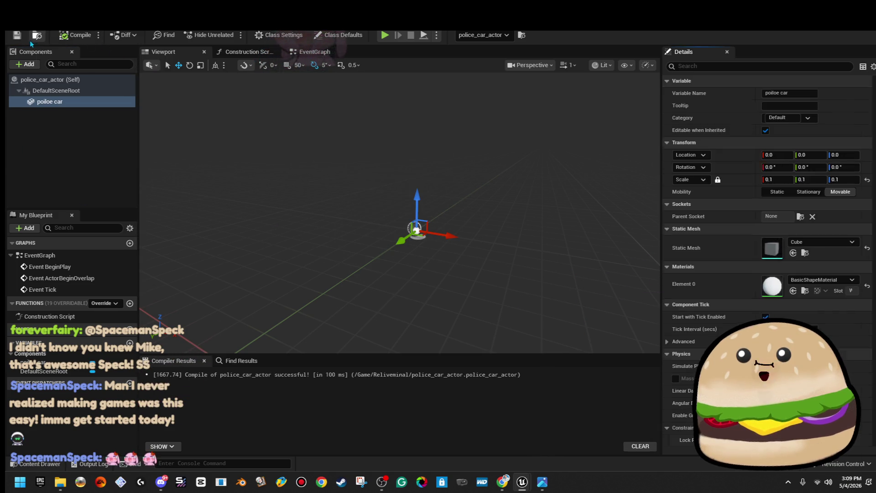
# - Add a Static Mesh component named 'police car'
pyautogui.click(27, 64)
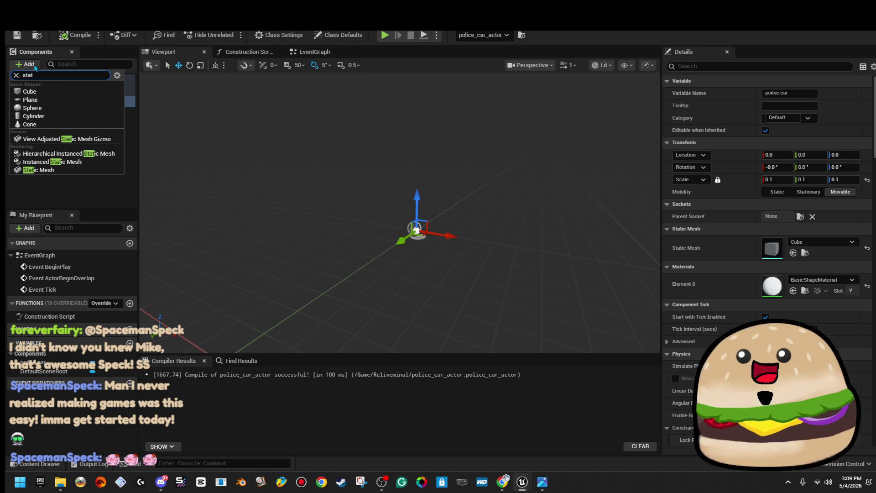
pyautogui.click(96, 170)
pyautogui.press('BackSpace')
pyautogui.write('police car')
pyautogui.press('Return')
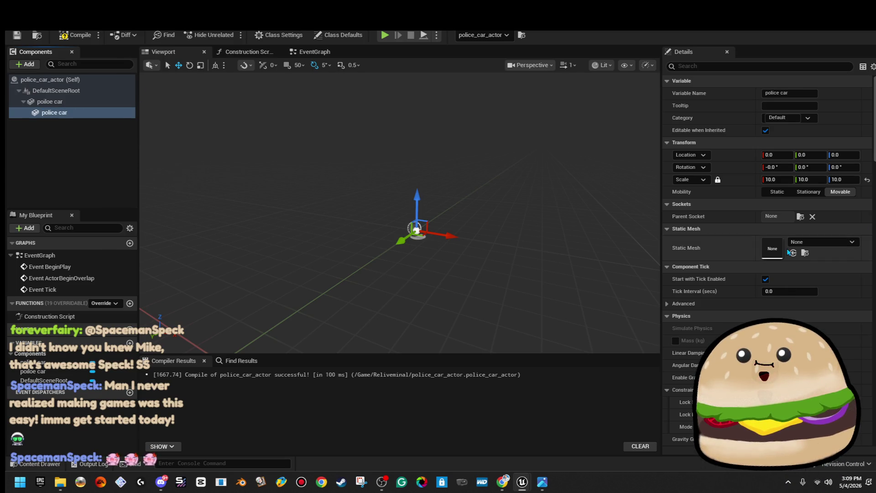
# - Assign police_car_mesh to the police car component and rename its parent cube to 'pivot'
pyautogui.click(805, 244)
pyautogui.write('polic')
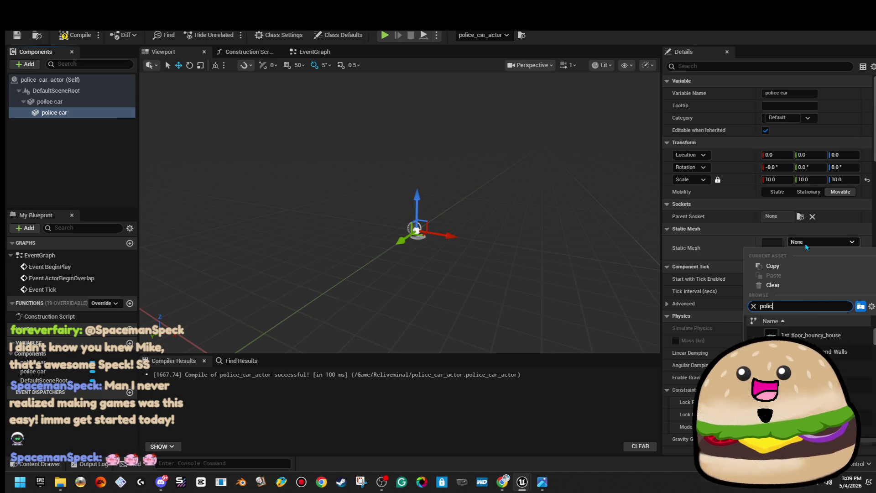
pyautogui.press('Return')
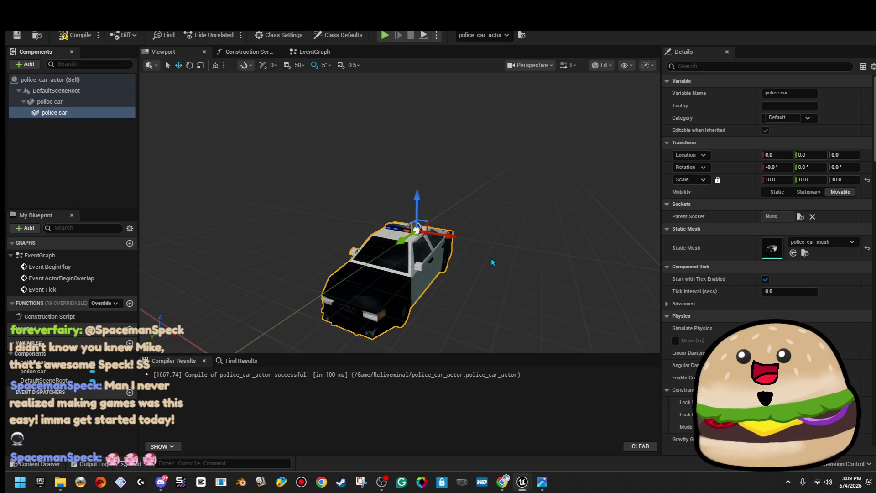
pyautogui.click(46, 102)
pyautogui.rightClick(78, 103)
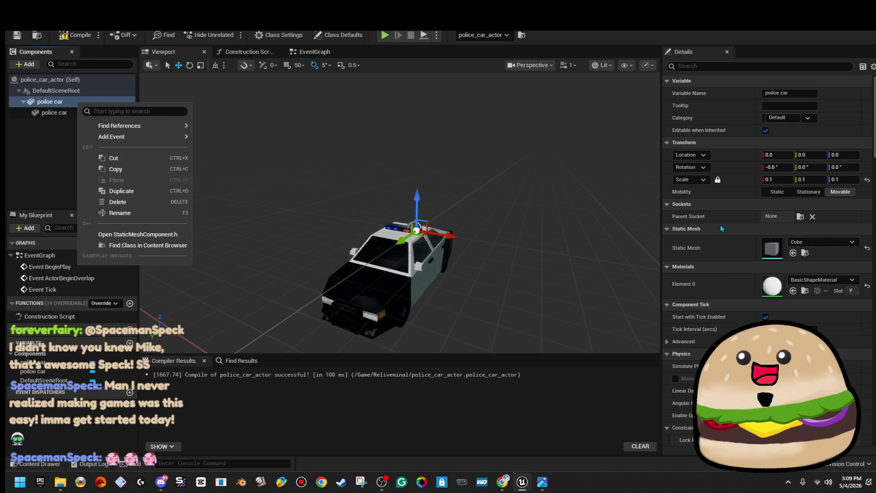
pyautogui.click(146, 213)
pyautogui.write('pivot')
pyautogui.press('Return')
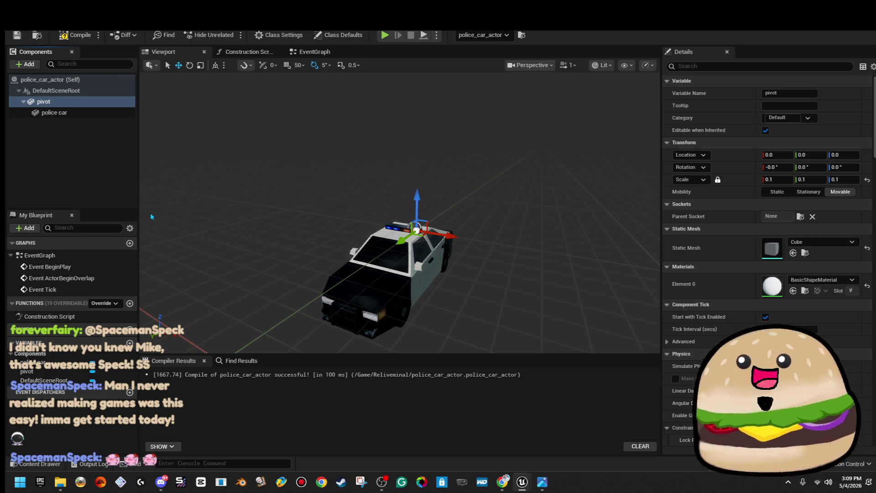
# - Raise the police car above the pivot, give pivot the invisible material, and compile
pyautogui.scroll(5, 387, 231)
pyautogui.click(346, 255)
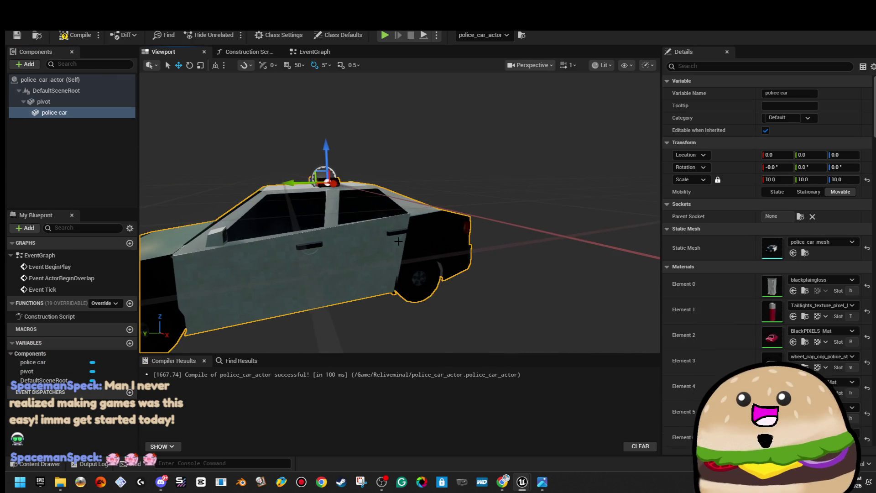
pyautogui.moveTo(375, 189)
pyautogui.mouseDown()
pyautogui.moveTo(387, 88)
pyautogui.moveTo(402, 119)
pyautogui.moveTo(418, 101)
pyautogui.mouseUp()
pyautogui.click(44, 102)
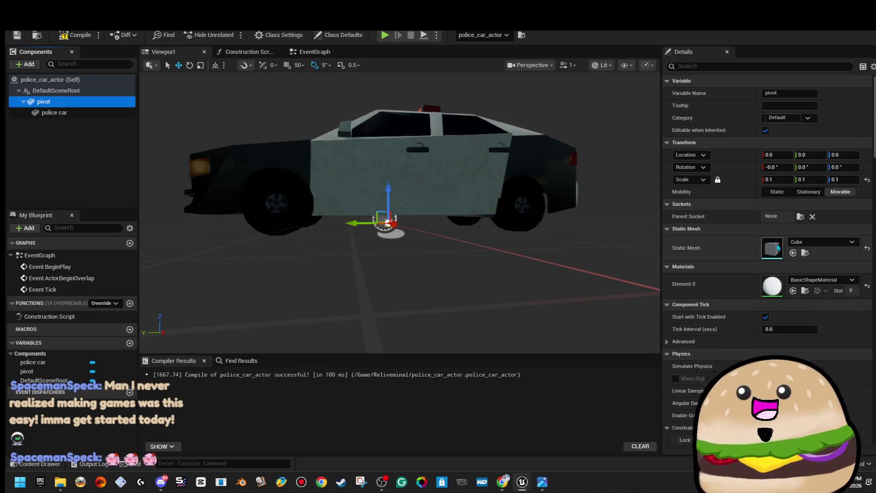
pyautogui.click(822, 279)
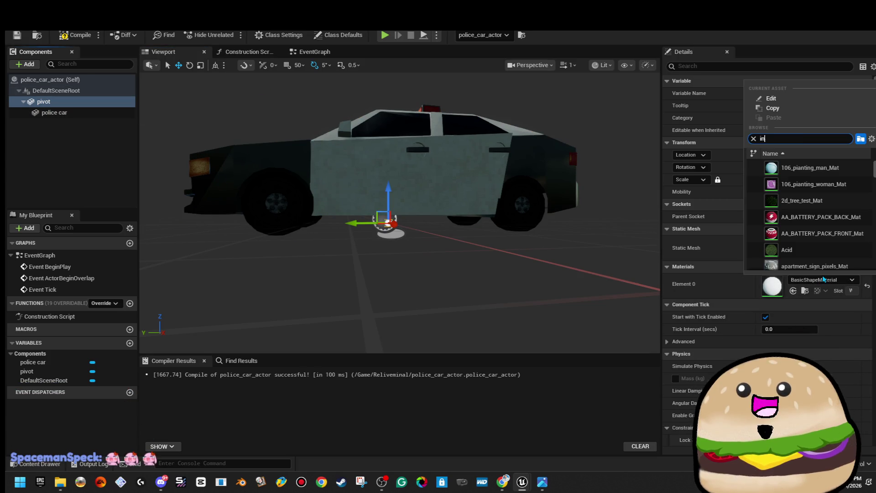
pyautogui.write('invi')
pyautogui.click(796, 167)
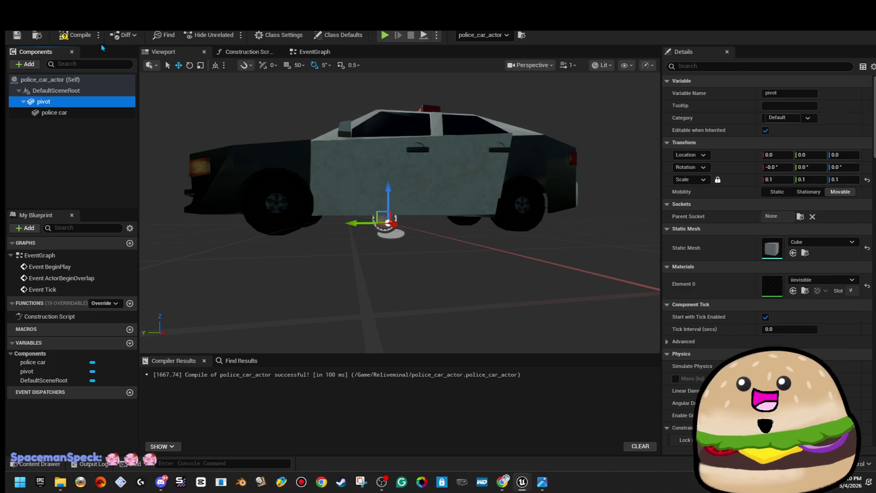
pyautogui.click(83, 40)
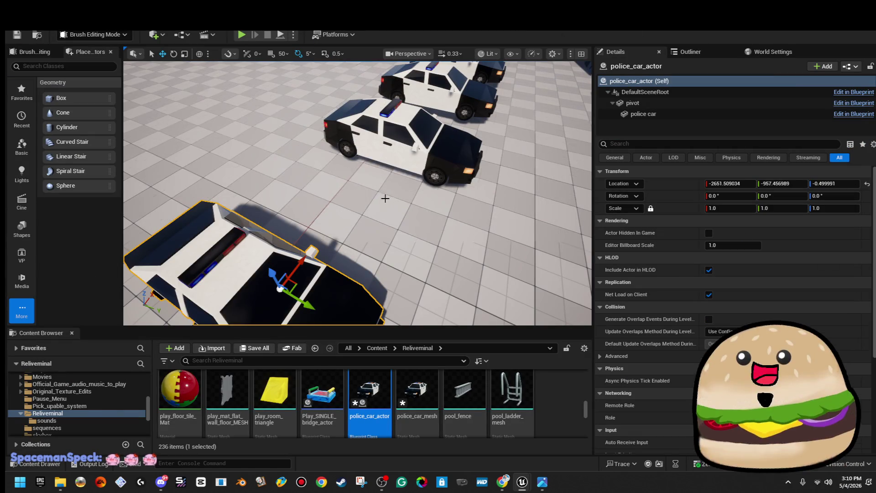
# - Delete the second police car, the license-plate box and the extra police car
pyautogui.moveTo(290, 216); pyautogui.dragTo(295, 146)
pyautogui.click(307, 159)
pyautogui.press('Delete')
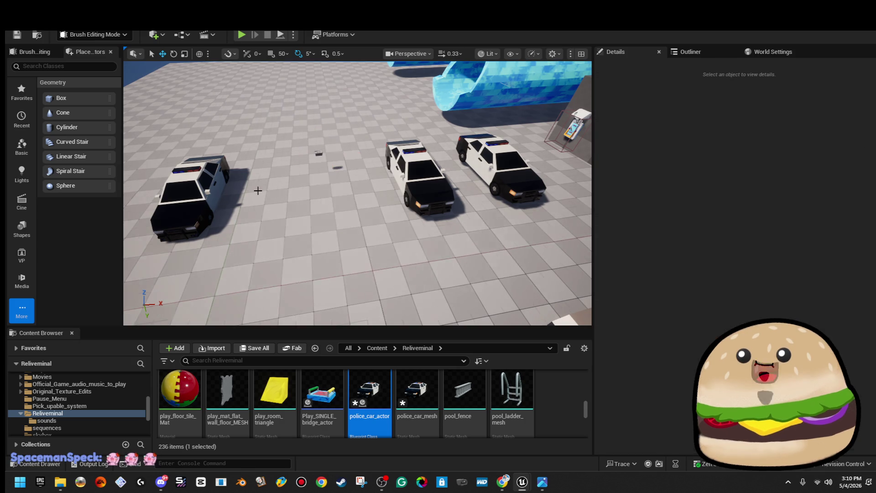
pyautogui.click(182, 175)
pyautogui.moveTo(357, 193); pyautogui.dragTo(365, 150)
pyautogui.press('f')
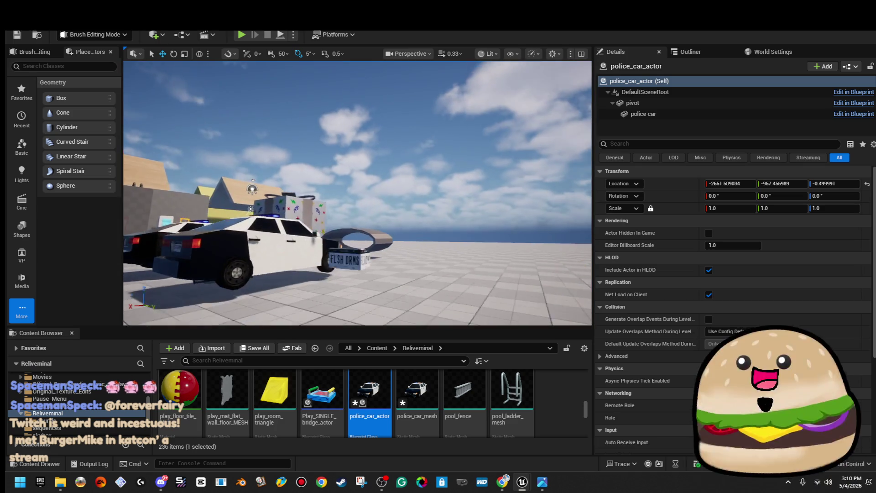
pyautogui.click(368, 214)
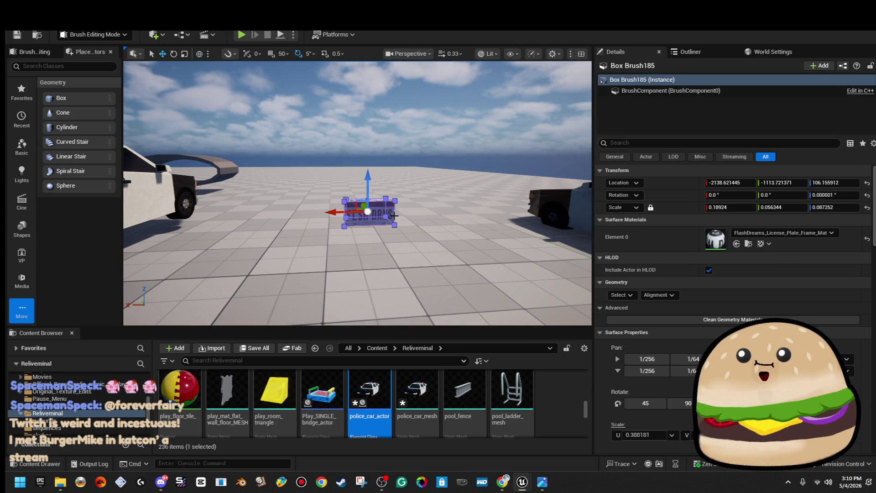
pyautogui.press('Delete')
pyautogui.moveTo(393, 215); pyautogui.dragTo(419, 205)
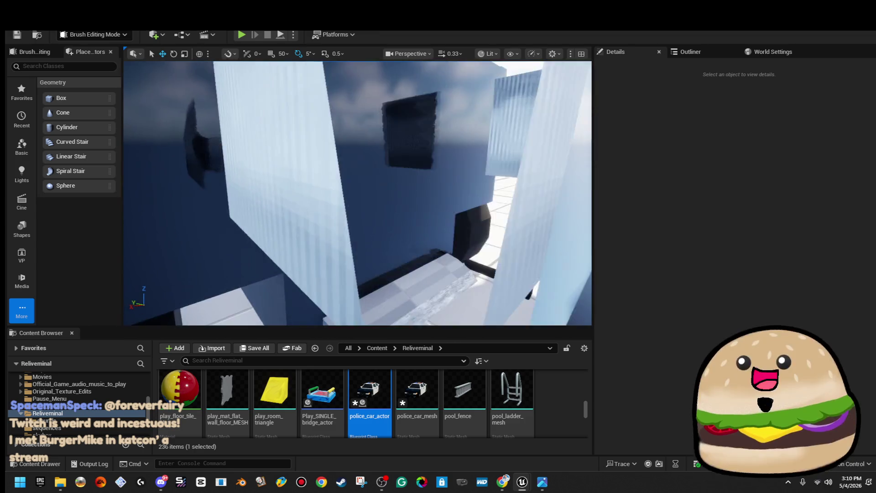
pyautogui.click(374, 275)
pyautogui.press('Delete')
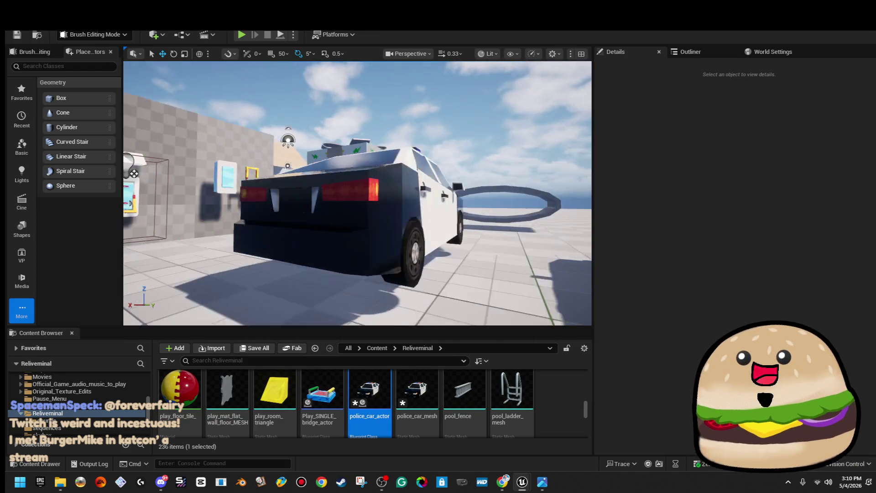
# - View the two remaining police cars from above and marquee-select the right car's pieces
pyautogui.press('s')
pyautogui.press('w')
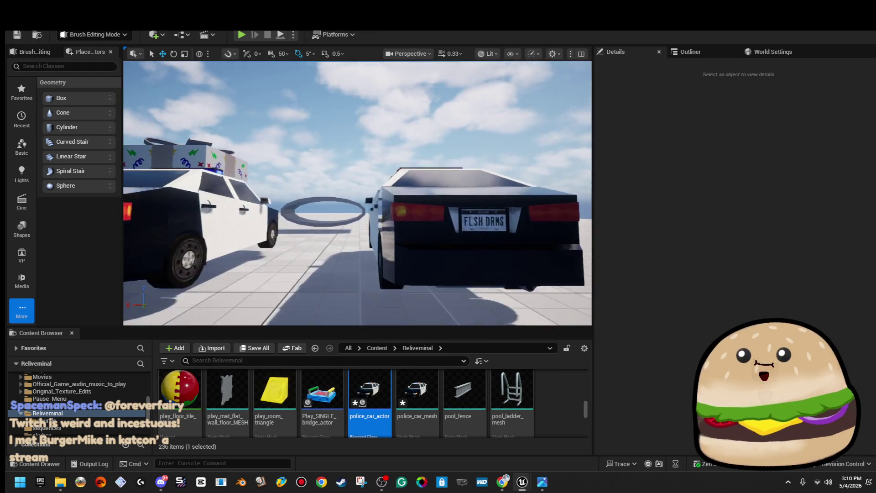
pyautogui.press('s')
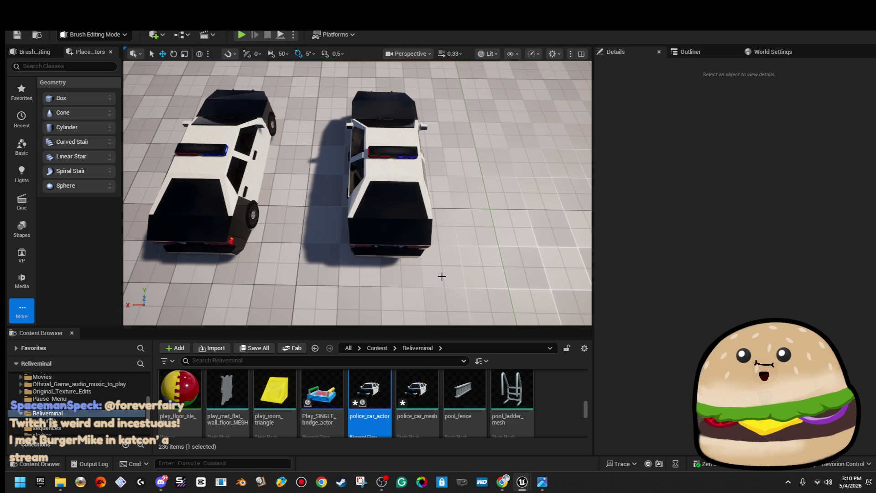
pyautogui.scroll(-3, 452, 276)
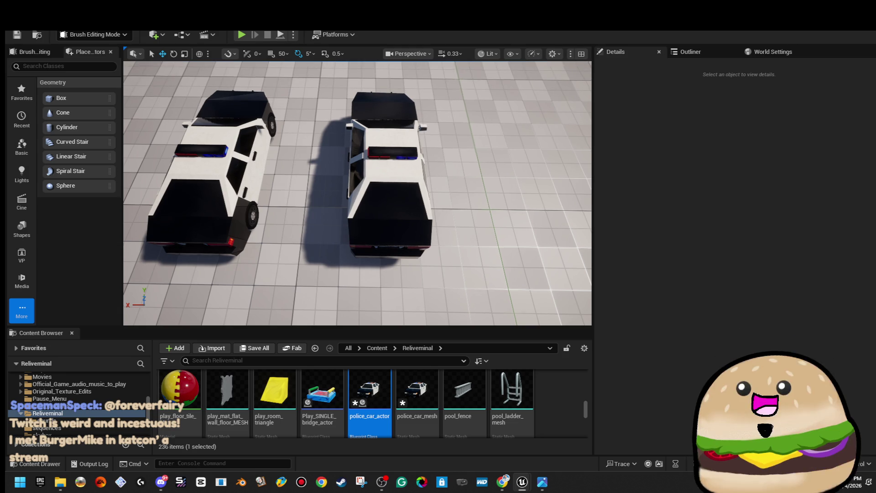
pyautogui.moveTo(333, 138)
pyautogui.mouseDown()
pyautogui.moveTo(439, 323)
pyautogui.moveTo(451, 325)
pyautogui.mouseUp()
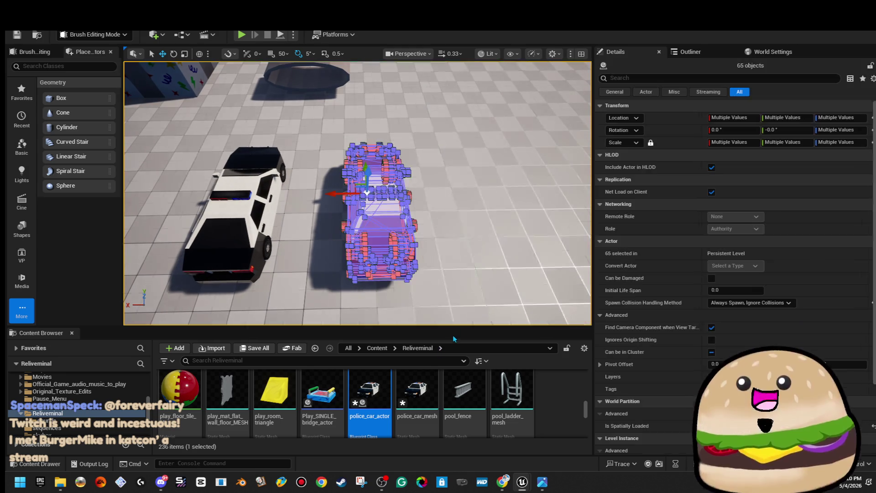
# - Force-delete the police_car_mesh asset from the Content Browser
pyautogui.click(413, 392)
pyautogui.press('Delete')
pyautogui.click(410, 388)
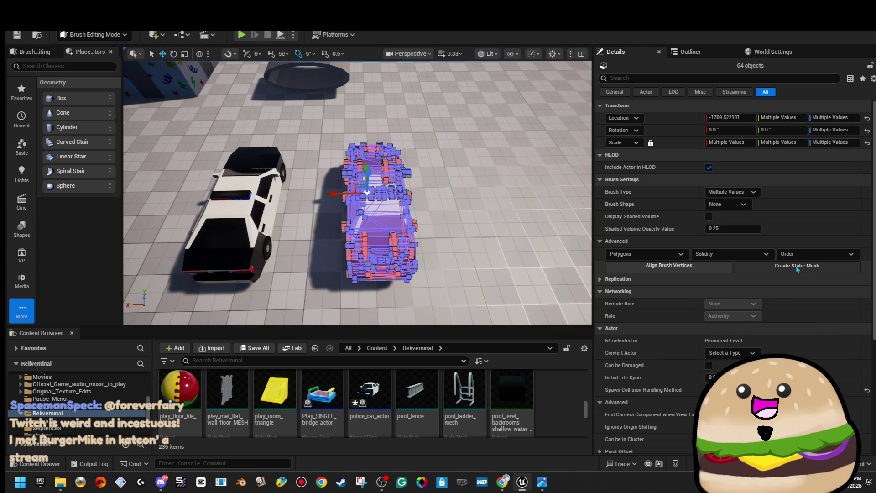
# - Convert the selected car brushes into static mesh police_car_static_MESH in the Reliveminal folder
pyautogui.click(806, 269)
pyautogui.scroll(-10, 484, 254)
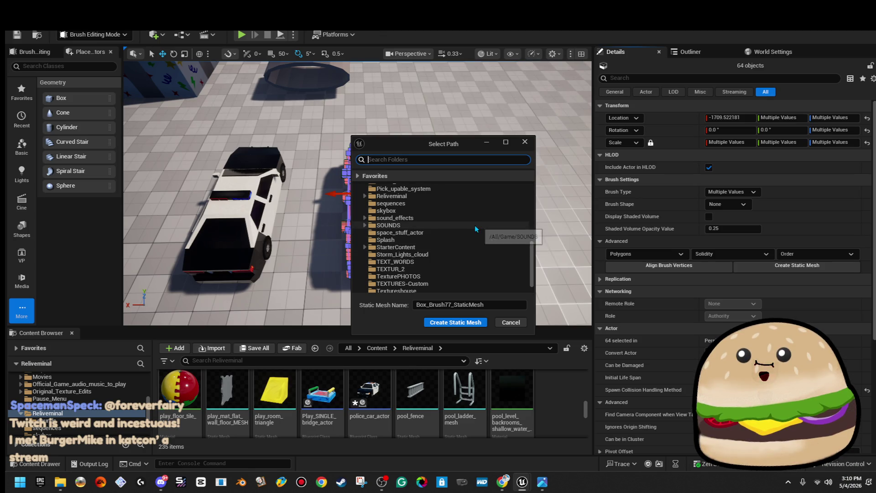
pyautogui.click(446, 196)
pyautogui.click(498, 306)
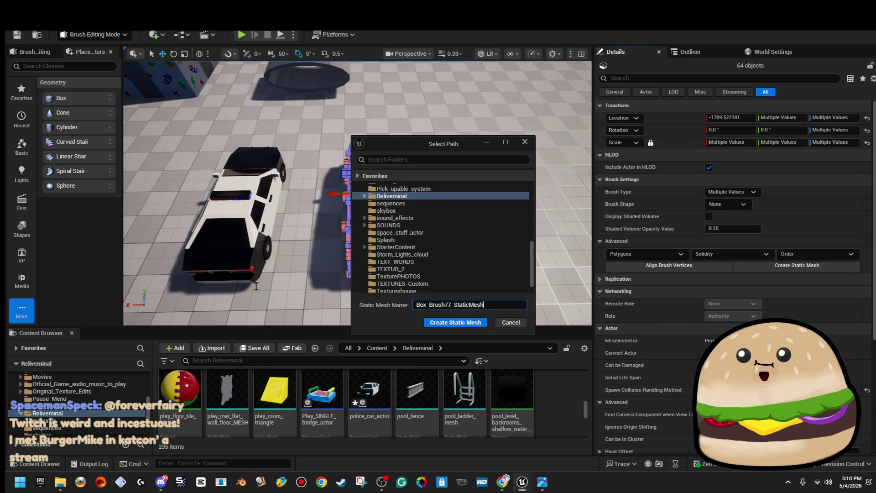
pyautogui.write('poilice_car_')
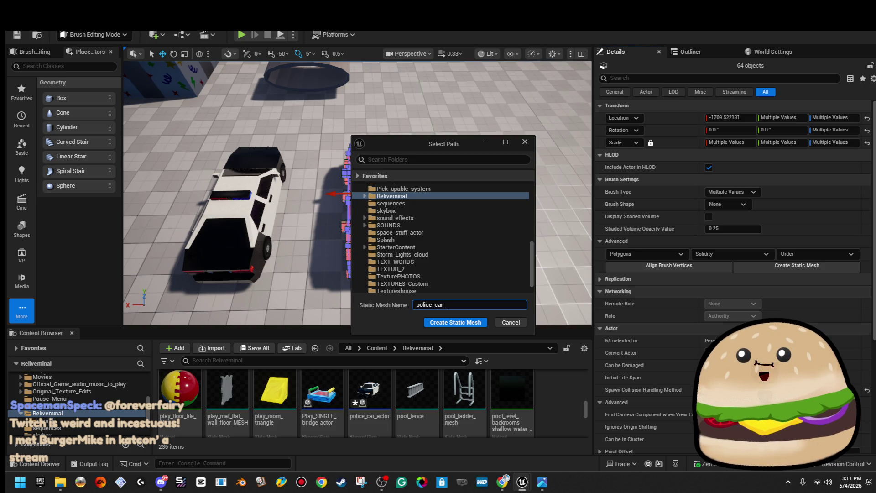
pyautogui.write('SH')
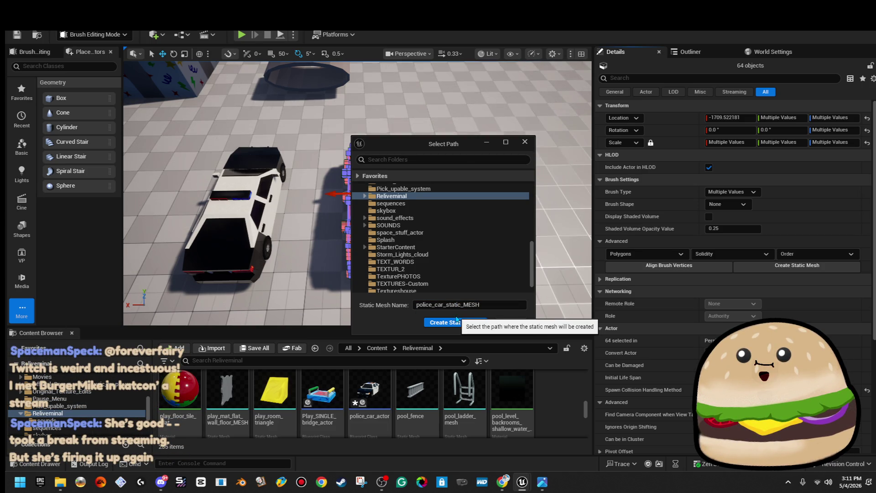
pyautogui.click(458, 324)
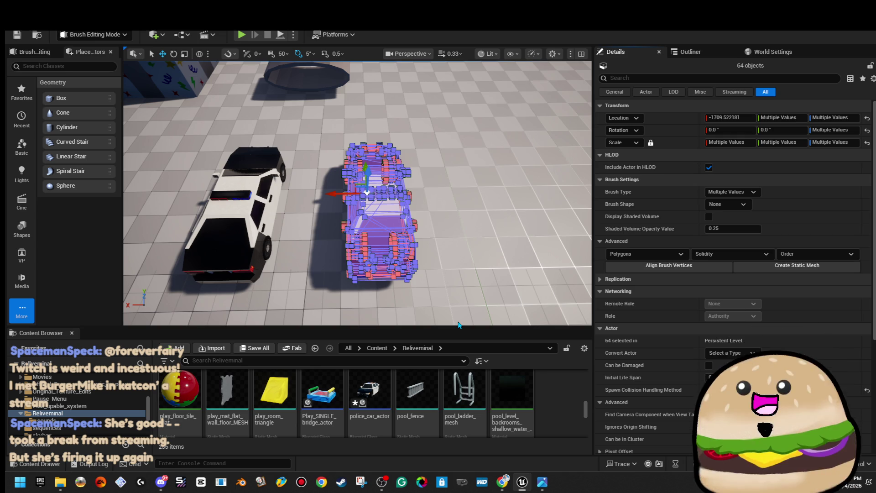
# - Place a police_car_actor in the level, select its police car component, and compile the Blueprint
pyautogui.moveTo(454, 307)
pyautogui.mouseDown()
pyautogui.moveTo(454, 256)
pyautogui.moveTo(354, 256)
pyautogui.moveTo(331, 374)
pyautogui.moveTo(329, 247)
pyautogui.mouseUp()
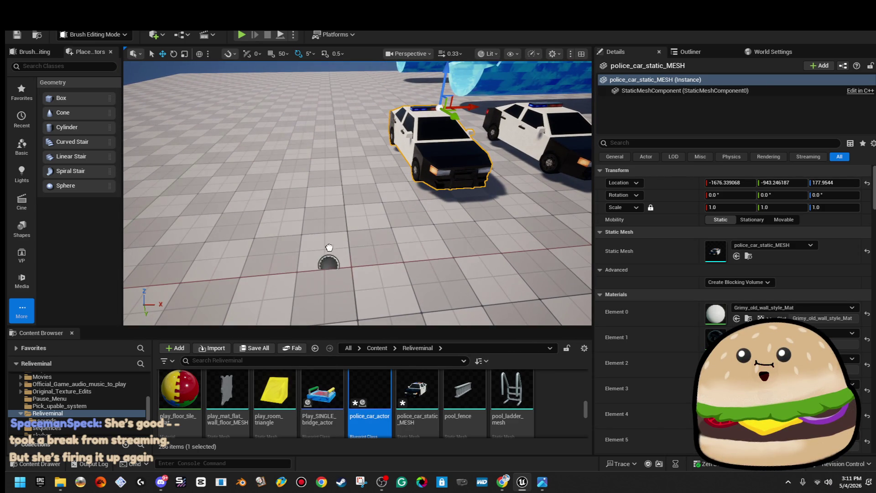
pyautogui.moveTo(298, 167); pyautogui.dragTo(297, 178)
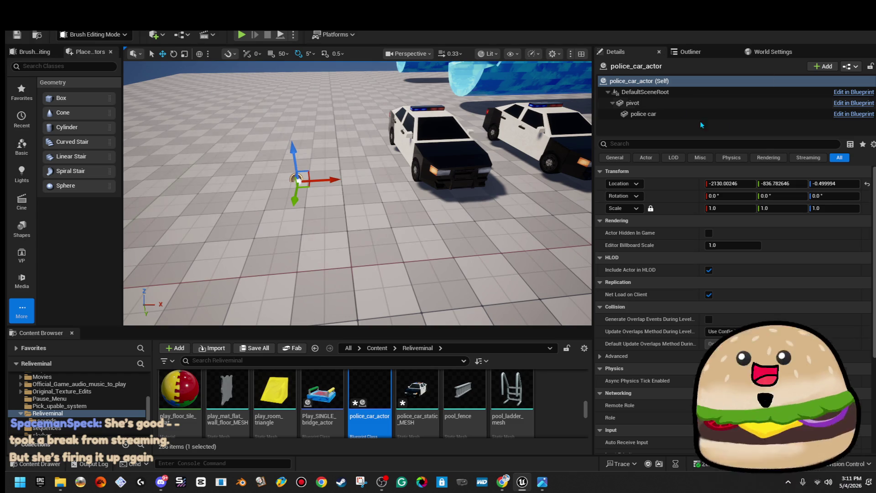
pyautogui.click(844, 117)
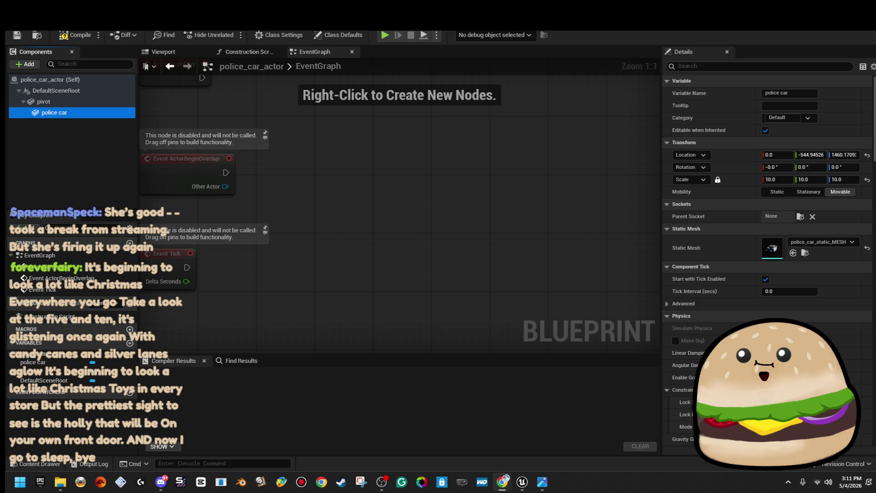
pyautogui.click(75, 37)
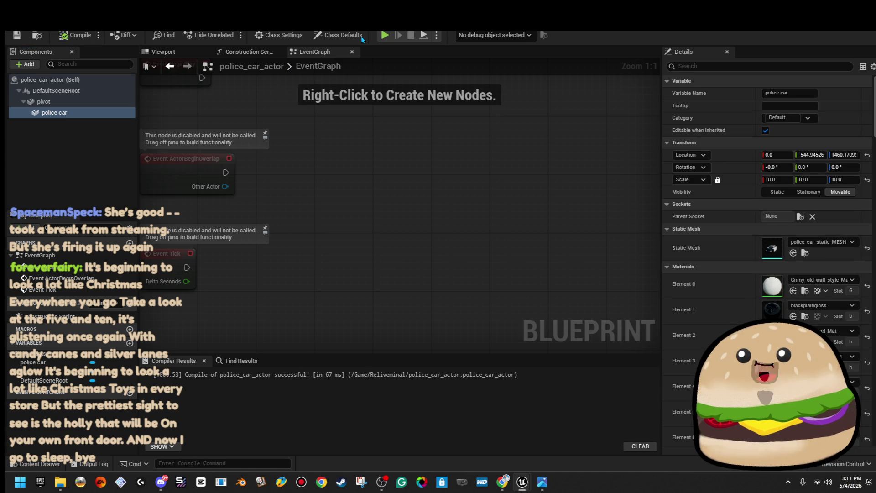
# - Back in the level, raise the police car slightly higher
pyautogui.hotkey('ctrl', 'Tab')
pyautogui.moveTo(356, 228)
pyautogui.mouseDown()
pyautogui.moveTo(351, 201)
pyautogui.moveTo(328, 182)
pyautogui.moveTo(361, 148)
pyautogui.mouseUp()
pyautogui.moveTo(402, 75)
pyautogui.mouseDown()
pyautogui.moveTo(412, 76)
pyautogui.moveTo(410, 64)
pyautogui.moveTo(384, 91)
pyautogui.mouseUp()
# - Open the police_car_actor Blueprint and view the car close up from the side in its preview
pyautogui.click(853, 113)
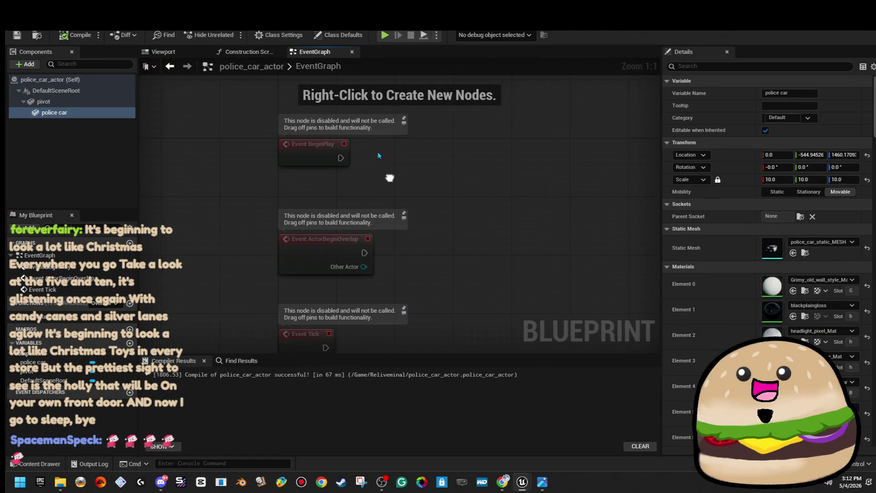
pyautogui.click(162, 52)
pyautogui.scroll(-10, 324, 207)
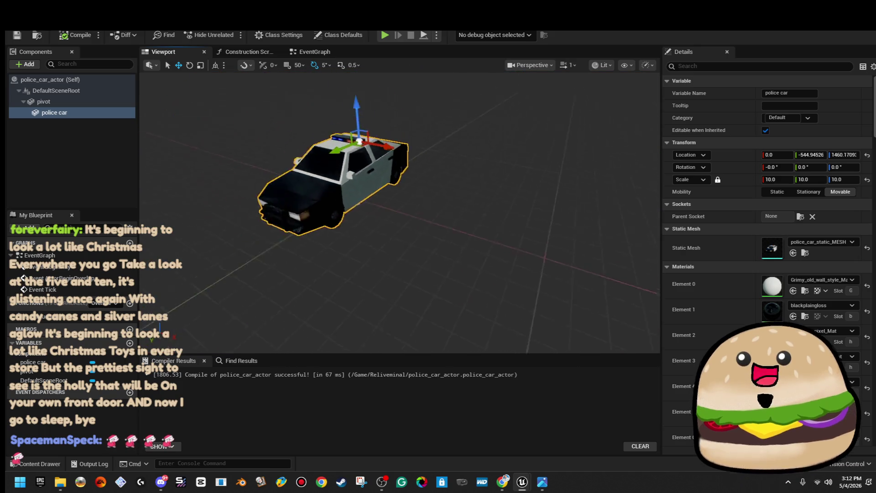
pyautogui.moveTo(325, 208); pyautogui.dragTo(524, 158)
# - Delete the ActorBeginOverlap and Tick nodes, leaving only Event BeginPlay in the event graph
pyautogui.click(339, 54)
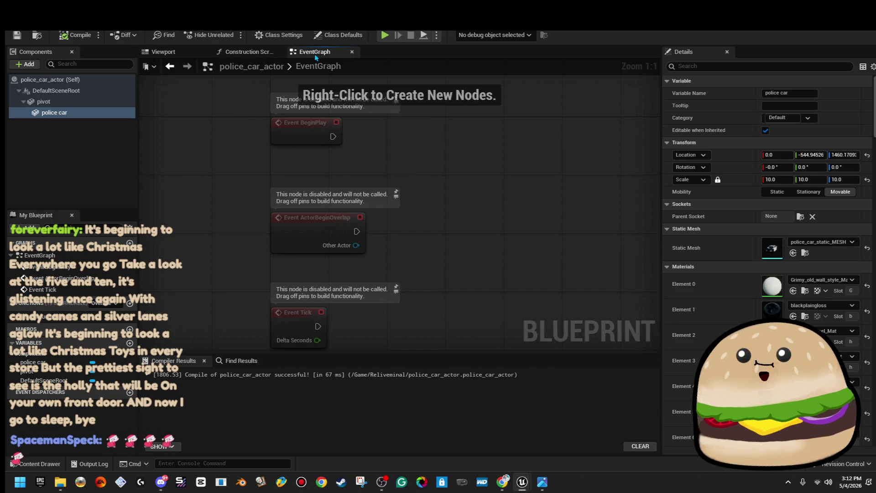
pyautogui.moveTo(391, 172); pyautogui.dragTo(212, 291)
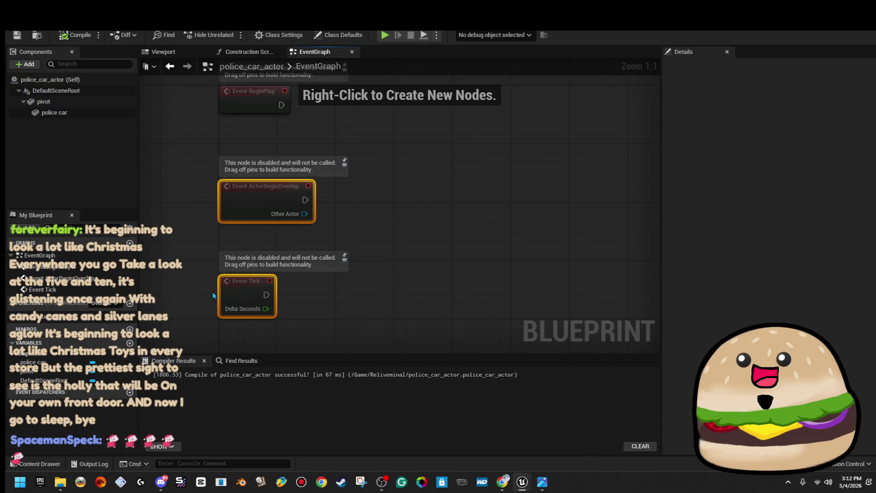
pyautogui.press('Delete')
pyautogui.click(82, 114)
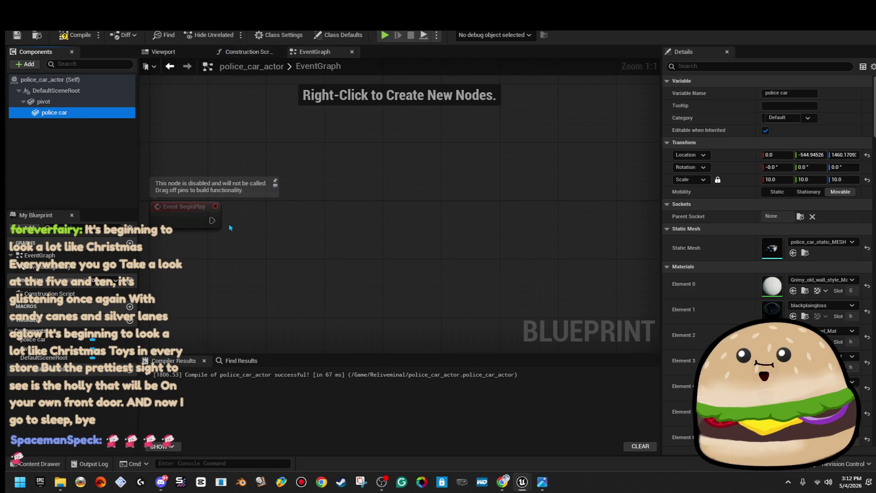
pyautogui.moveTo(212, 221); pyautogui.dragTo(327, 217)
# - Add a Set Material node for the police car after Event BeginPlay
pyautogui.write('cchange')
pyautogui.press('BackSpace')
pyautogui.press('BackSpace')
pyautogui.press('BackSpace')
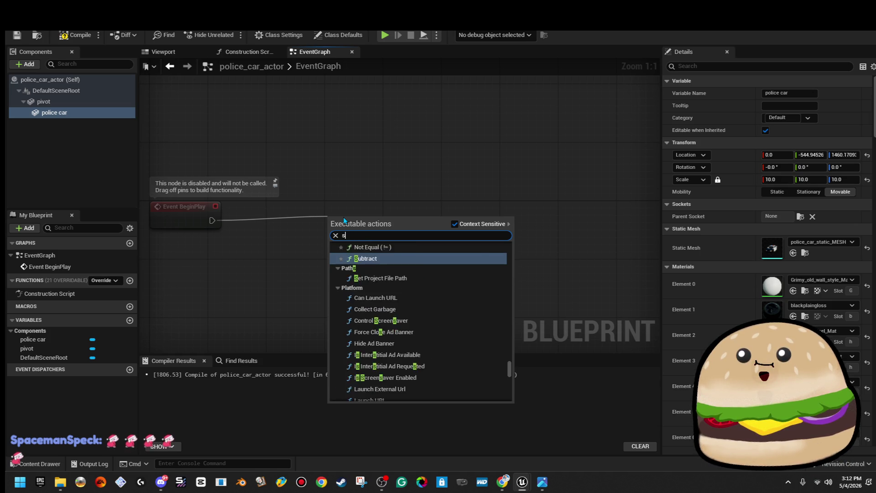
pyautogui.write('set material')
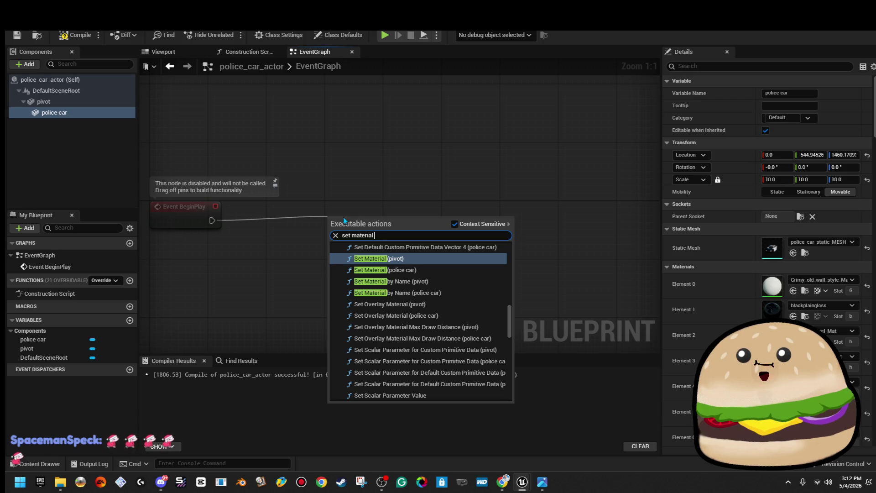
pyautogui.press('Down')
pyautogui.press('Return')
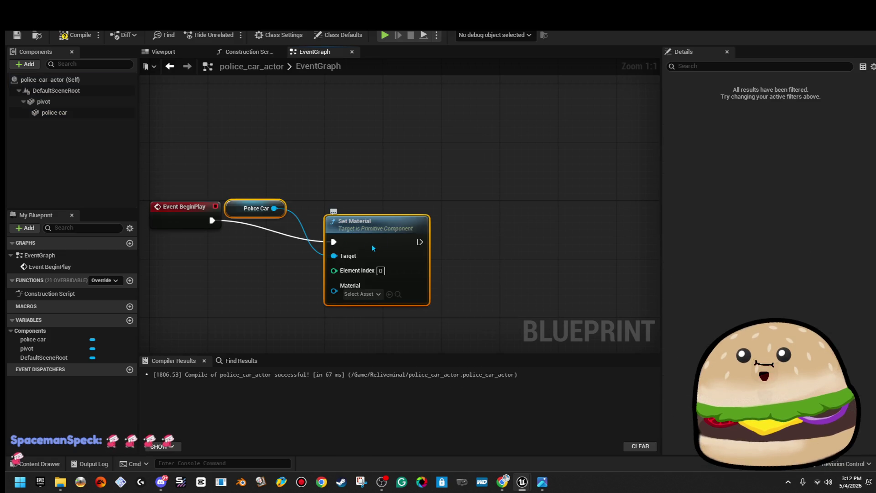
pyautogui.moveTo(373, 248); pyautogui.dragTo(370, 230)
# - Check the car's material slots in the level, then place the Police Car node below Set Material
pyautogui.hotkey('alt', 'Tab')
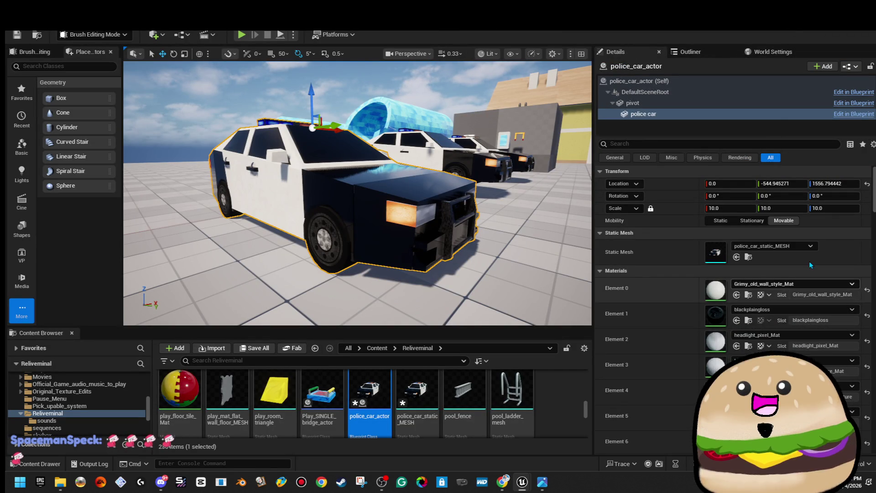
pyautogui.scroll(-5, 810, 264)
pyautogui.scroll(-5, 730, 274)
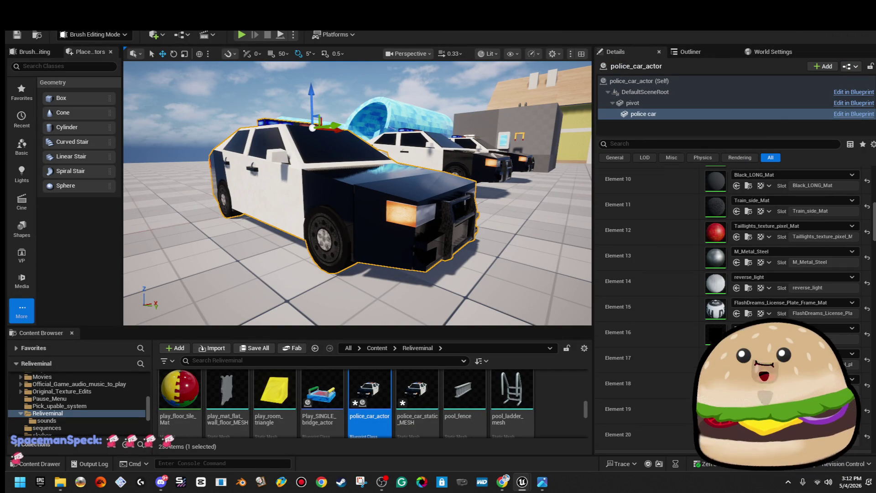
pyautogui.click(853, 114)
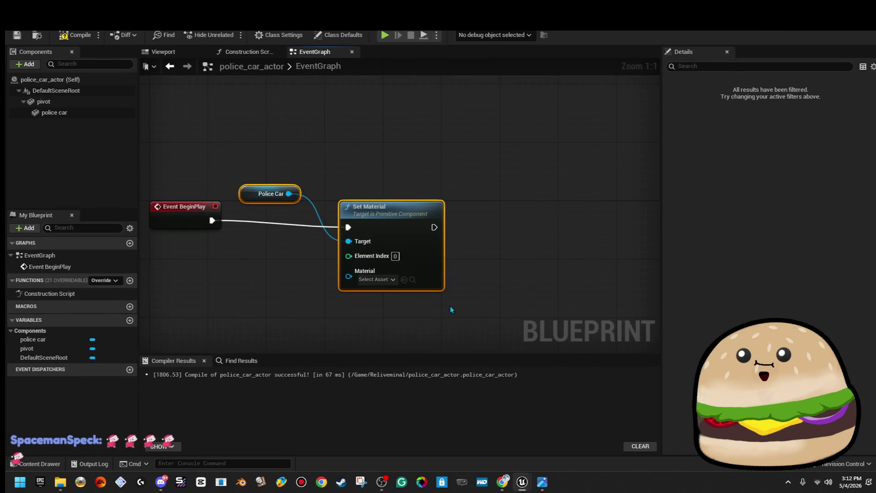
pyautogui.moveTo(395, 262); pyautogui.dragTo(395, 261)
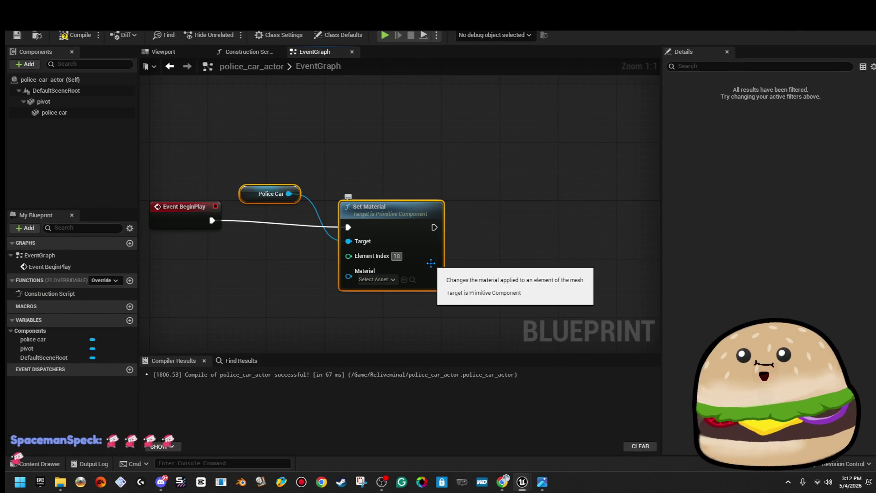
pyautogui.click(241, 198)
pyautogui.moveTo(243, 194); pyautogui.dragTo(270, 274)
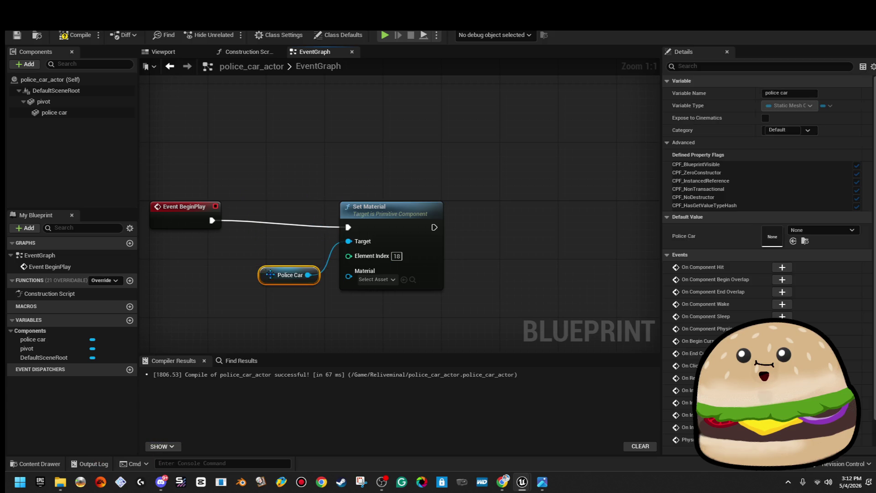
# - Set Glow_blue as the material for element 18, shift the nodes right, and compile
pyautogui.click(391, 283)
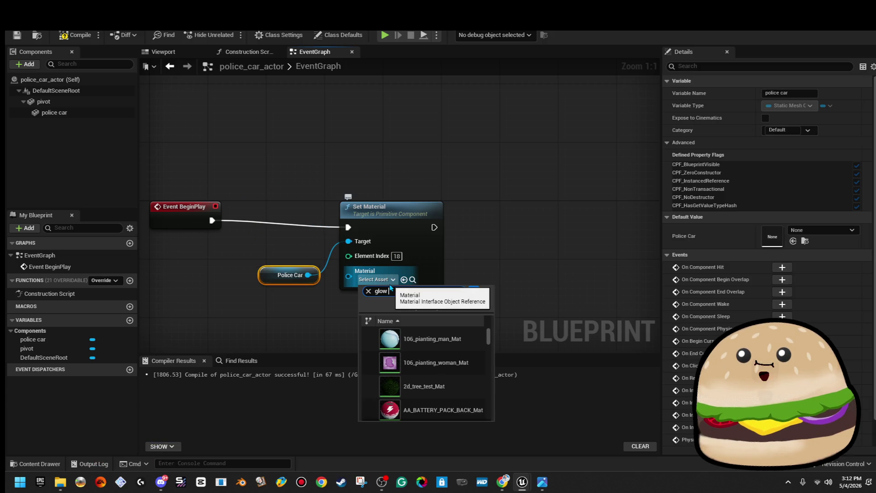
pyautogui.write('glow')
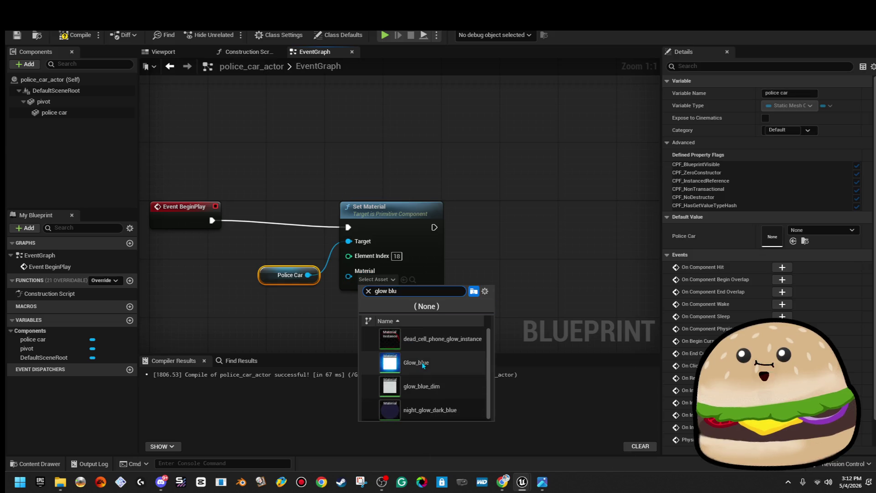
pyautogui.click(415, 362)
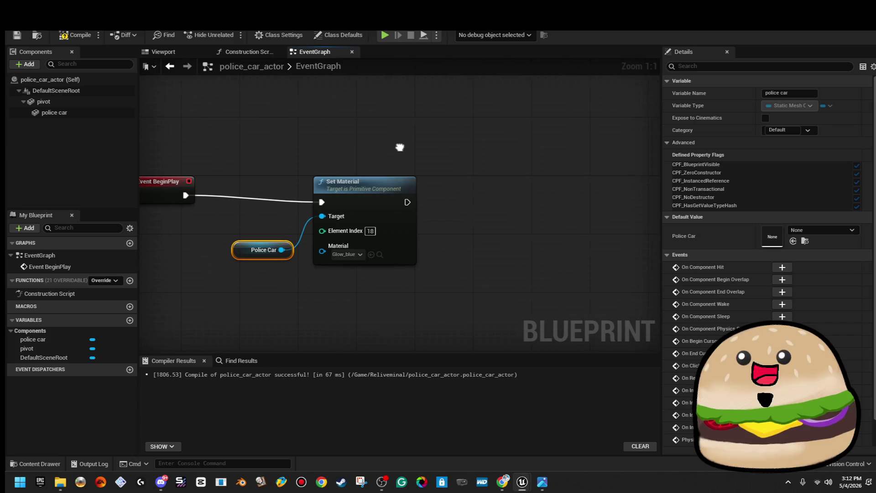
pyautogui.moveTo(284, 185)
pyautogui.mouseDown()
pyautogui.moveTo(340, 270)
pyautogui.moveTo(388, 268)
pyautogui.moveTo(376, 258)
pyautogui.mouseUp()
pyautogui.click(376, 264)
pyautogui.click(76, 36)
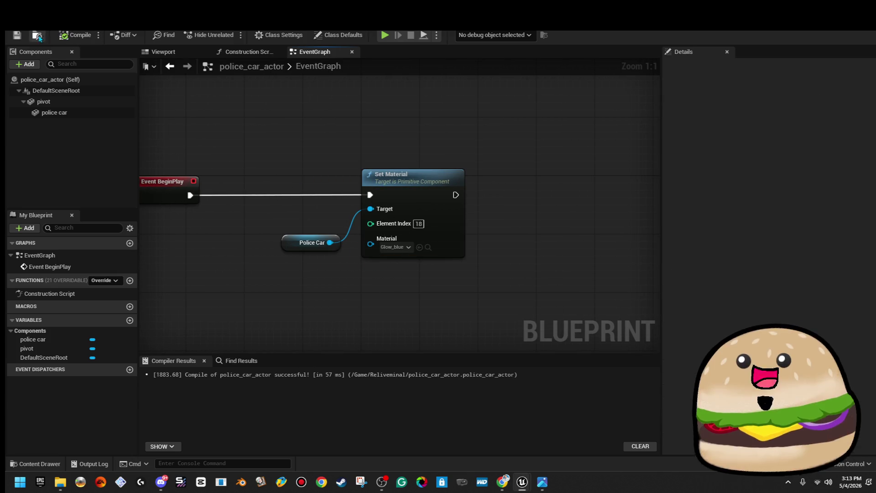
pyautogui.moveTo(453, 195); pyautogui.dragTo(524, 200)
# - Add a Delay node with a 0.5 second duration after Set Material
pyautogui.write('delay')
pyautogui.press('Return')
pyautogui.write('0.5')
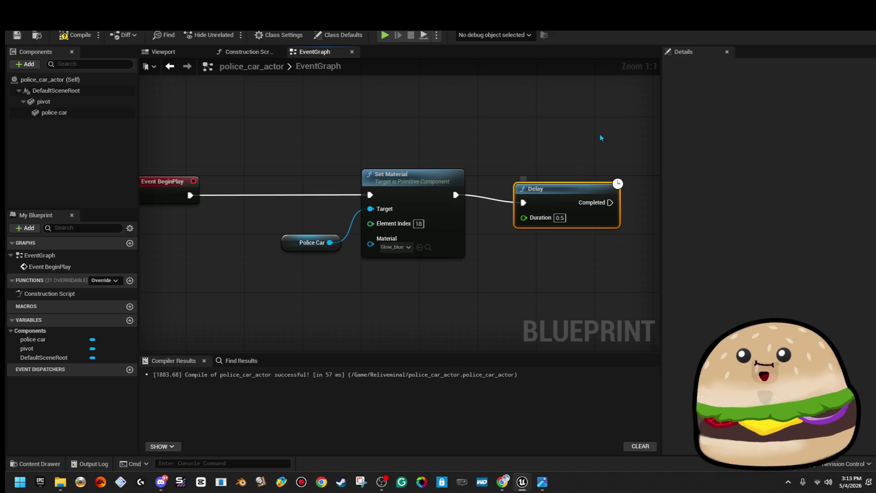
pyautogui.click(614, 123)
# - Copy and rearrange the Police Car, Set Material and Delay nodes to make room
pyautogui.moveTo(557, 138); pyautogui.dragTo(408, 144)
pyautogui.scroll(-3, 408, 145)
pyautogui.moveTo(218, 152)
pyautogui.mouseDown()
pyautogui.moveTo(405, 245)
pyautogui.moveTo(456, 244)
pyautogui.mouseUp()
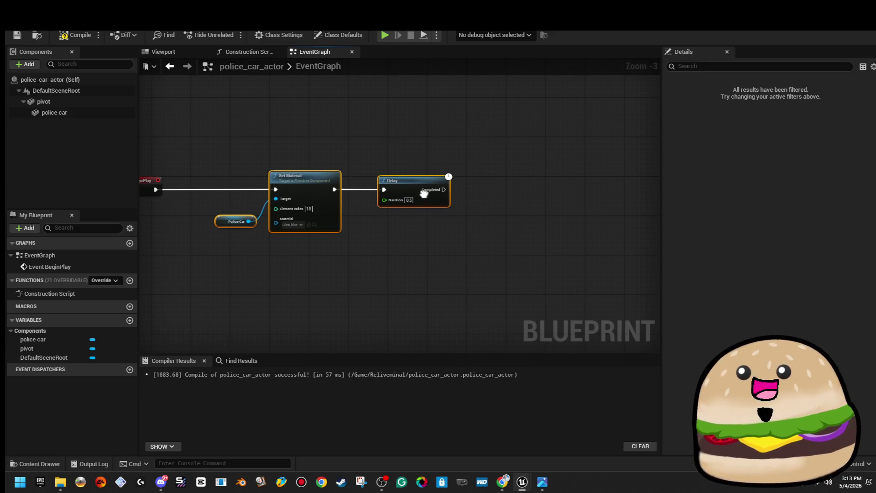
pyautogui.rightClick(419, 190)
pyautogui.click(450, 243)
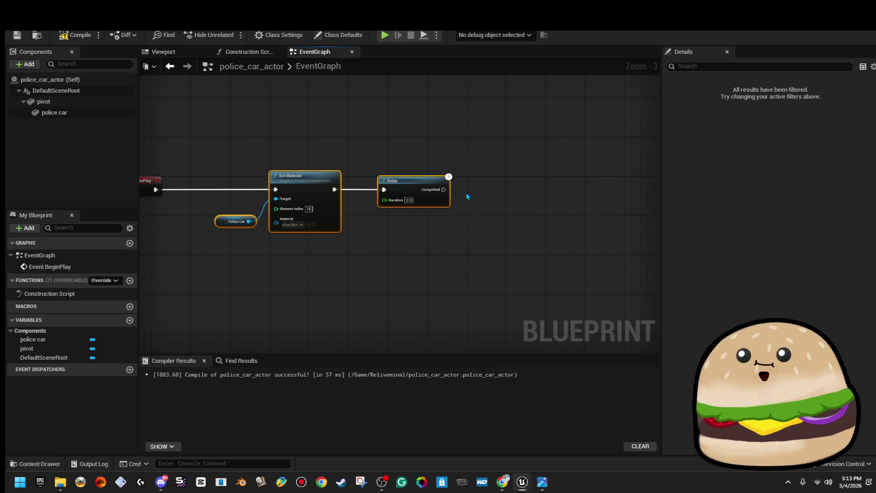
pyautogui.moveTo(411, 185); pyautogui.dragTo(501, 187)
pyautogui.click(422, 185)
pyautogui.scroll(1, 409, 202)
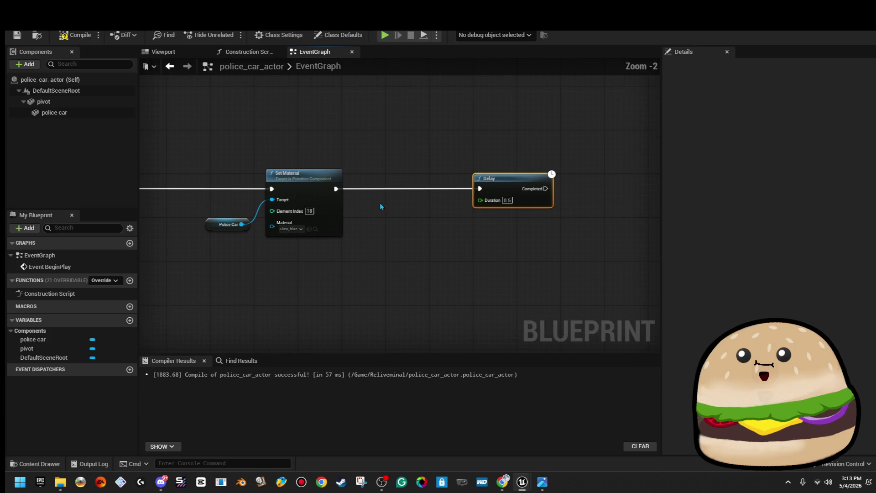
# - Duplicate the Police Car and Set Material nodes and place the copy before the Delay
pyautogui.moveTo(209, 157); pyautogui.dragTo(349, 241)
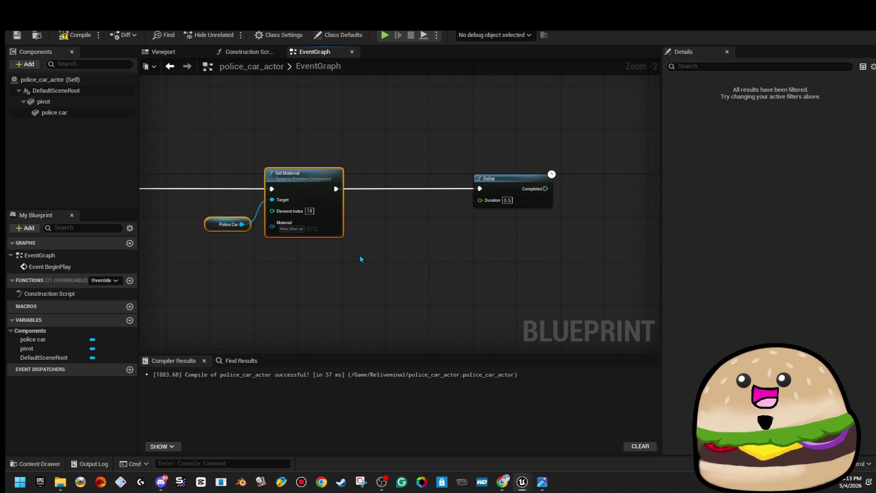
pyautogui.hotkey('ctrl', 'c')
pyautogui.hotkey('ctrl', 'v')
pyautogui.scroll(2, 523, 214)
pyautogui.moveTo(518, 188)
pyautogui.mouseDown()
pyautogui.moveTo(577, 181)
pyautogui.moveTo(593, 193)
pyautogui.moveTo(601, 181)
pyautogui.mouseUp()
pyautogui.moveTo(419, 262); pyautogui.dragTo(468, 180)
pyautogui.moveTo(295, 308); pyautogui.dragTo(354, 228)
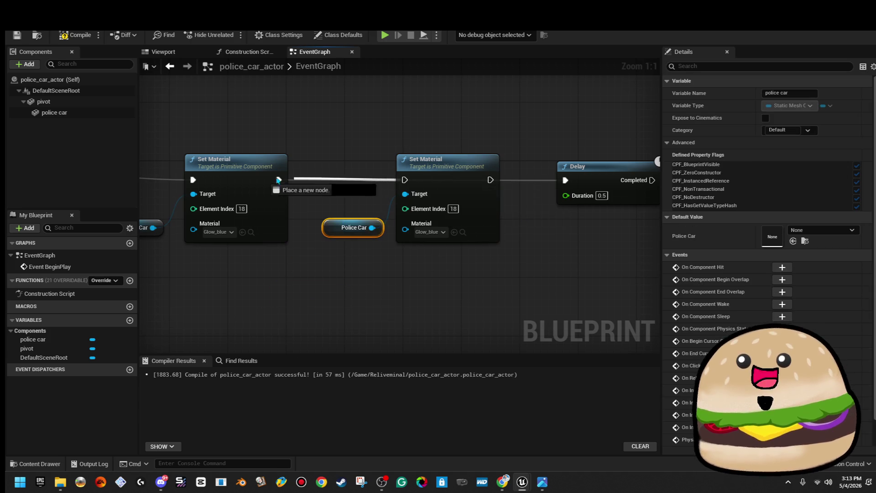
# - Chain the first Set Material into the second, then to the Delay, with redglow on element 20
pyautogui.moveTo(277, 180); pyautogui.dragTo(278, 180)
pyautogui.moveTo(488, 180); pyautogui.dragTo(566, 180)
pyautogui.click(443, 232)
pyautogui.write('glow red')
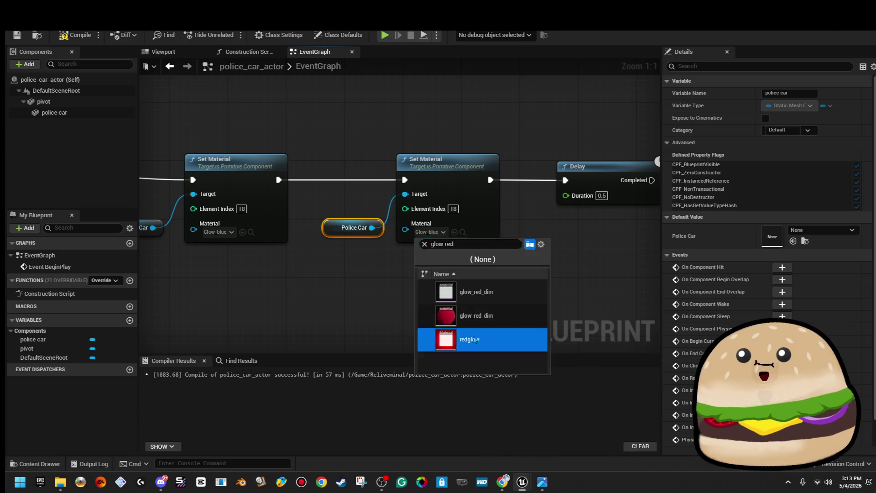
pyautogui.click(472, 339)
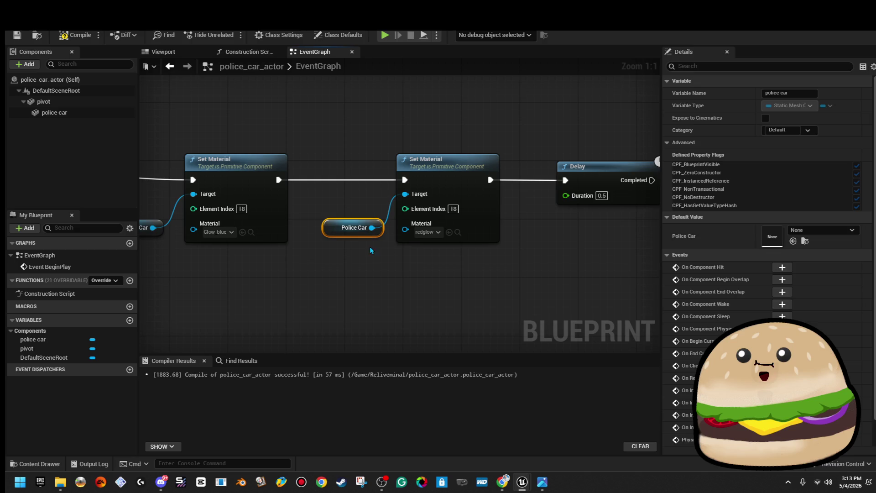
pyautogui.click(491, 251)
# - Check the car's materials in the level, then maximize the Blueprint editor
pyautogui.hotkey('alt', 'Tab')
pyautogui.scroll(-10, 704, 340)
pyautogui.scroll(-4, 705, 340)
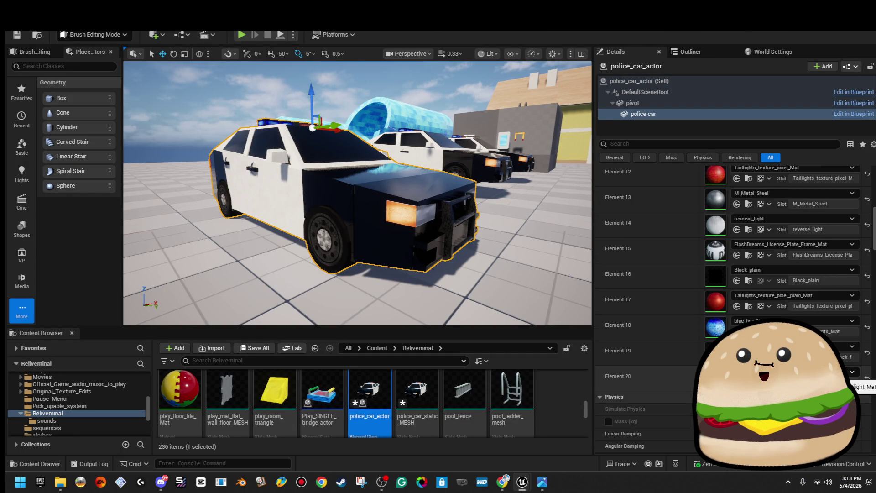
pyautogui.hotkey('alt', 'Tab')
pyautogui.doubleClick(579, 161)
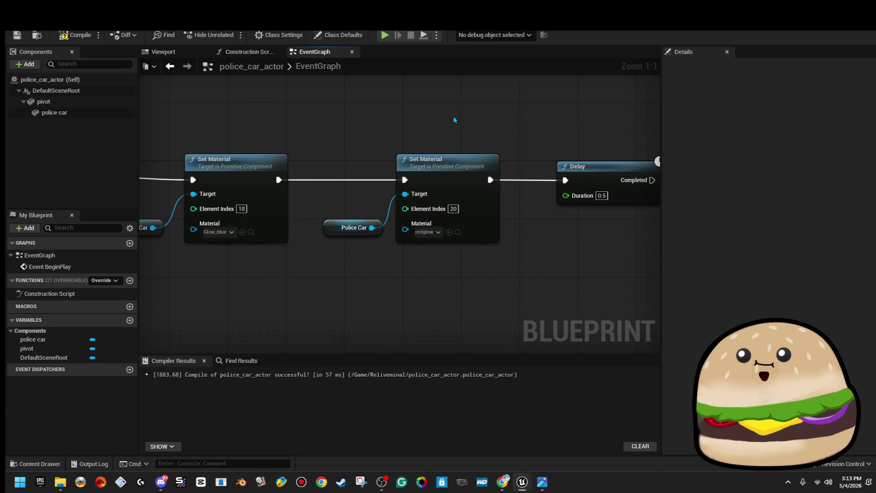
pyautogui.scroll(-2, 453, 116)
pyautogui.moveTo(368, 137); pyautogui.dragTo(464, 219)
# - Copy both Set Material nodes with their Police Car references and paste them after the Delay
pyautogui.rightClick(465, 169)
pyautogui.moveTo(216, 121); pyautogui.dragTo(468, 233)
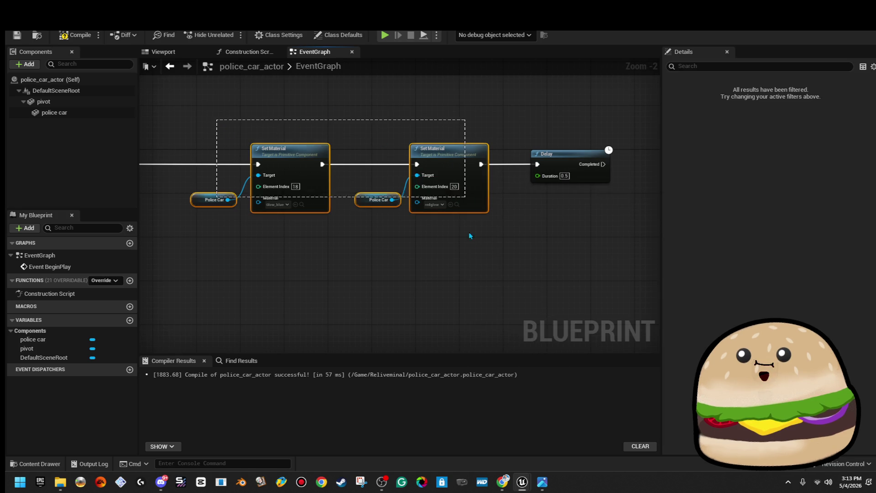
pyautogui.rightClick(470, 174)
pyautogui.click(488, 221)
pyautogui.scroll(-2, 554, 224)
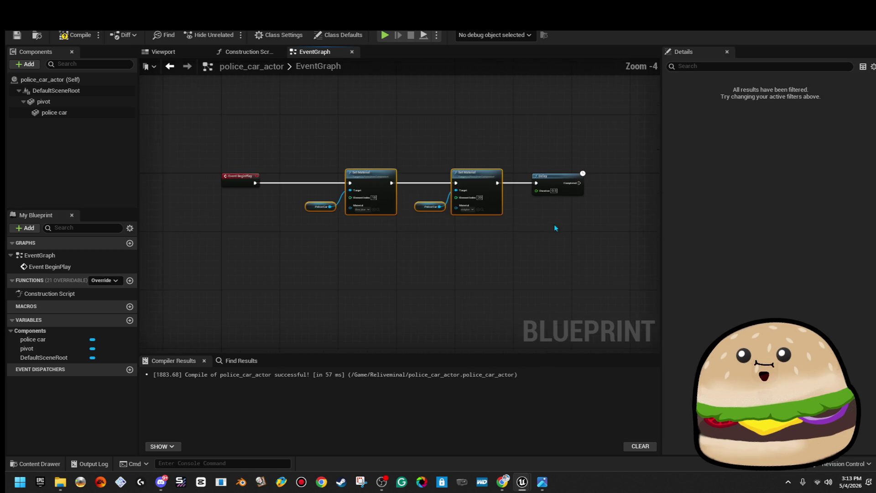
pyautogui.hotkey('ctrl', 'v')
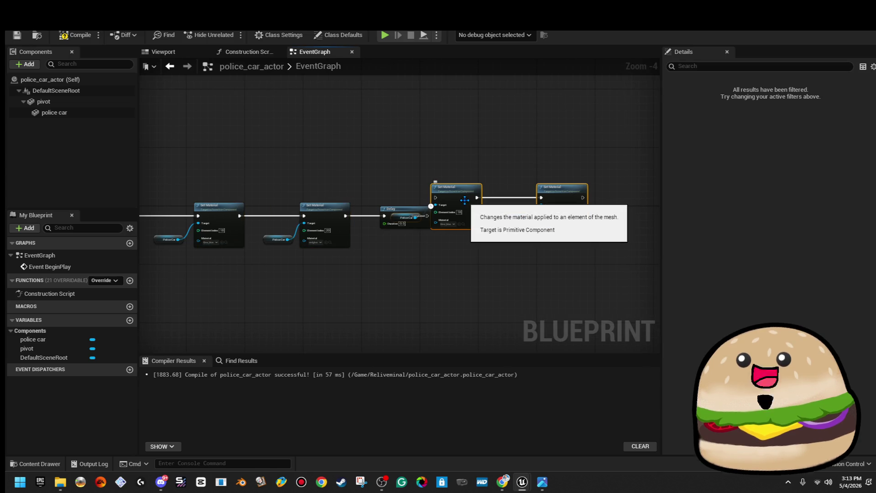
pyautogui.moveTo(456, 194)
pyautogui.mouseDown()
pyautogui.moveTo(488, 218)
pyautogui.moveTo(427, 216)
pyautogui.mouseUp()
pyautogui.scroll(4, 477, 248)
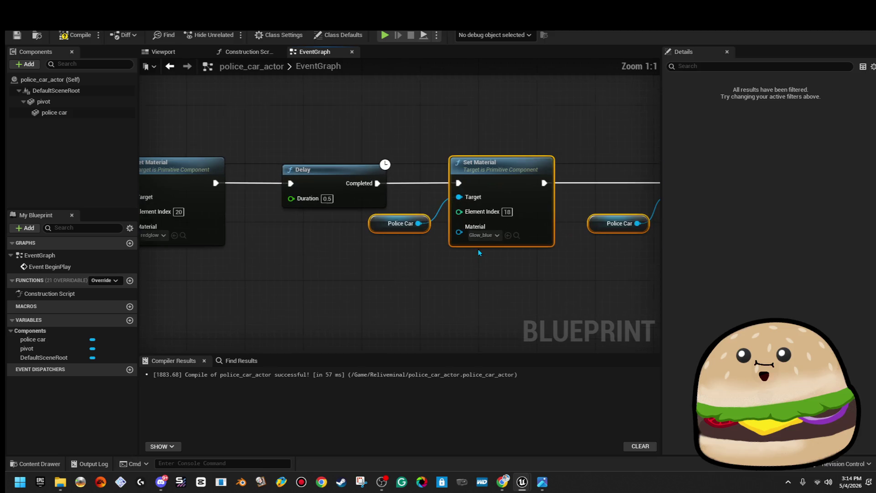
# - Set the material on the pasted element 18 copy to None
pyautogui.click(497, 250)
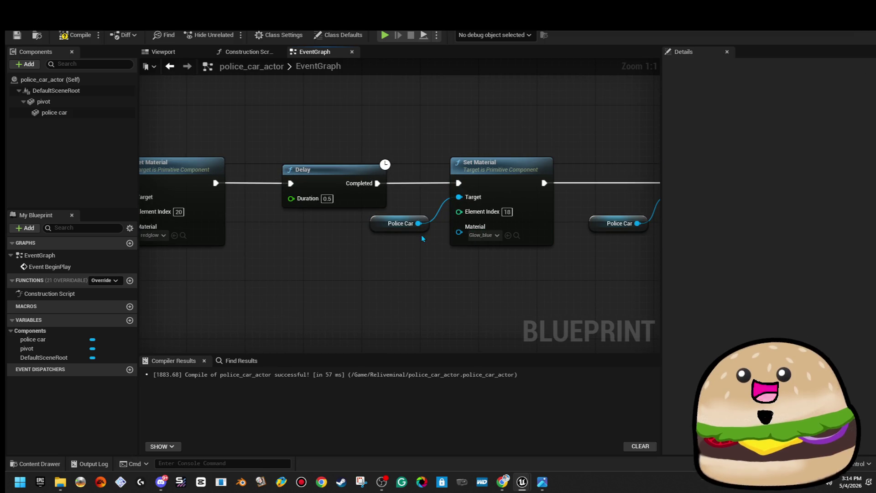
pyautogui.click(507, 212)
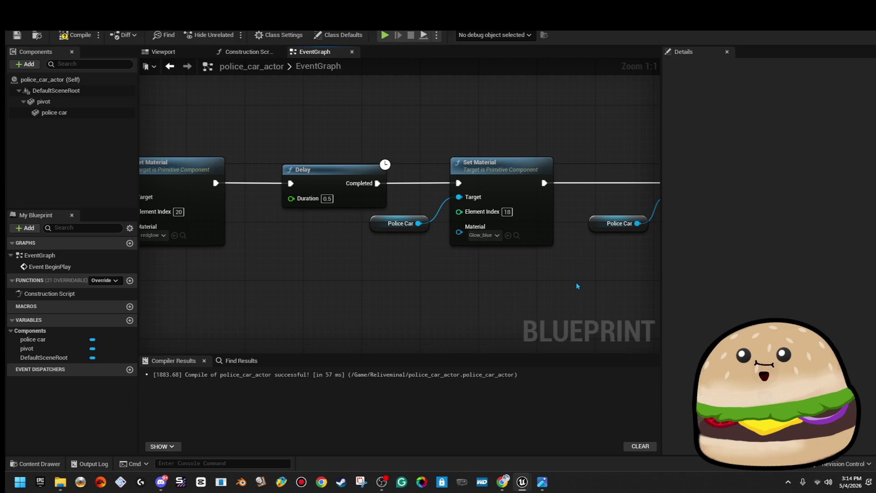
pyautogui.moveTo(576, 282); pyautogui.dragTo(431, 276)
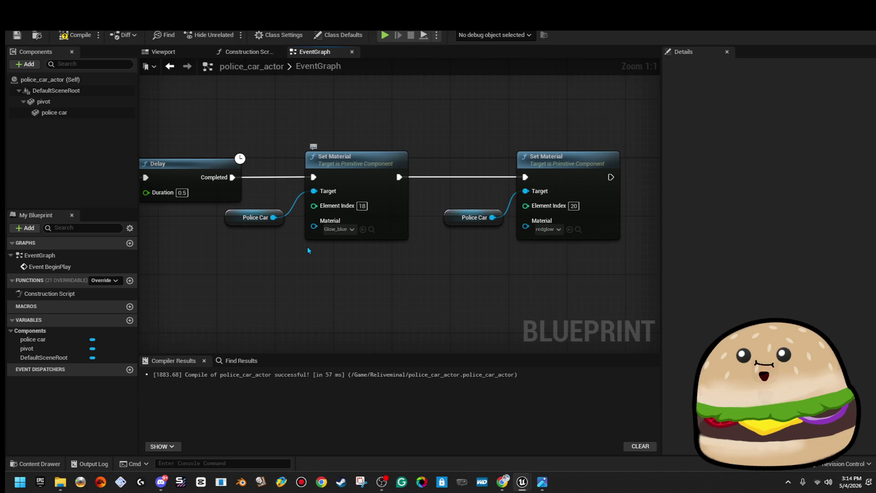
pyautogui.click(363, 230)
pyautogui.moveTo(272, 264); pyautogui.dragTo(542, 269)
pyautogui.click(387, 227)
pyautogui.click(427, 254)
# - Adjust the material on the redglow copy and frame the whole node chain
pyautogui.click(310, 240)
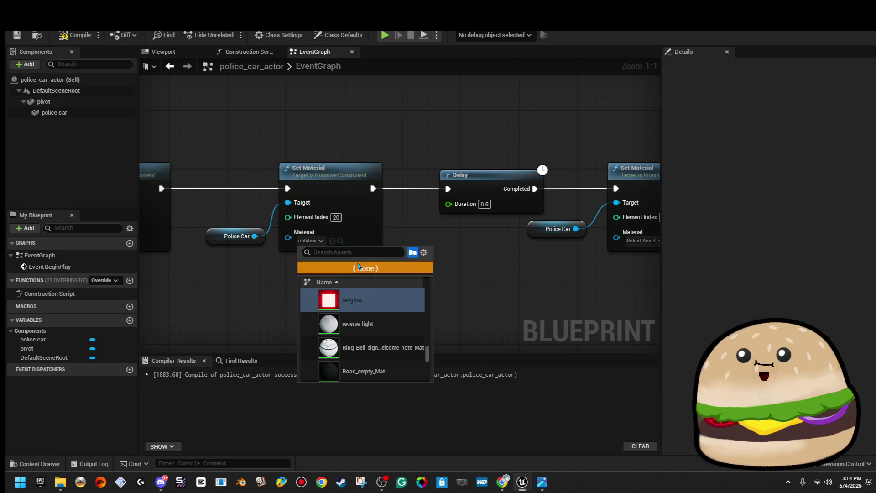
pyautogui.click(355, 267)
pyautogui.scroll(-3, 377, 264)
pyautogui.scroll(-2, 433, 282)
pyautogui.moveTo(451, 276); pyautogui.dragTo(395, 281)
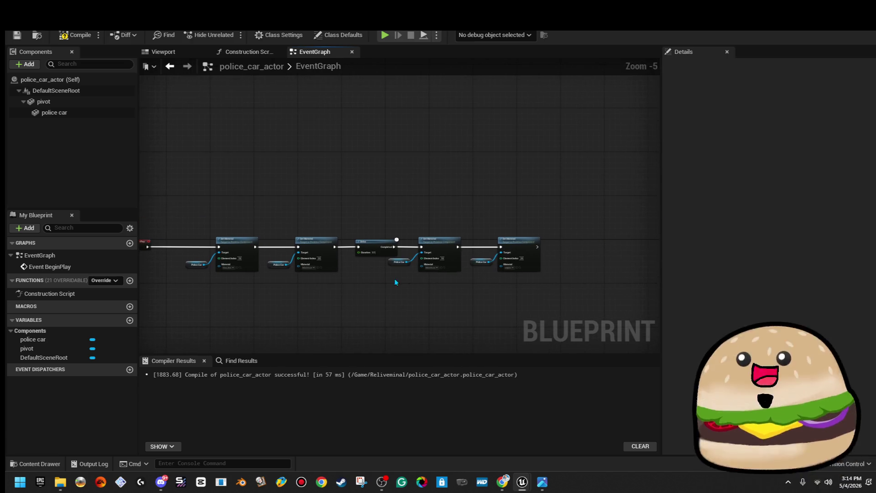
pyautogui.moveTo(357, 195); pyautogui.dragTo(252, 198)
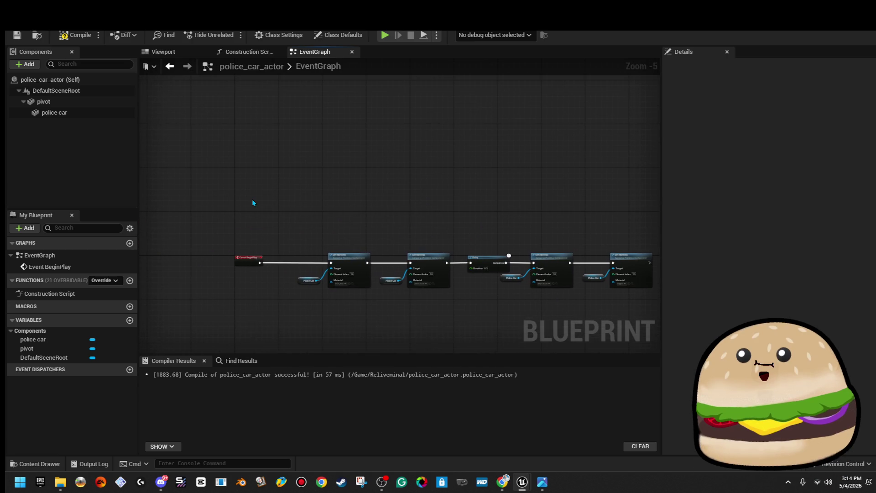
# - Add a custom event named restart and wire it to the first Set Material
pyautogui.rightClick(252, 199)
pyautogui.write('custom')
pyautogui.press('Return')
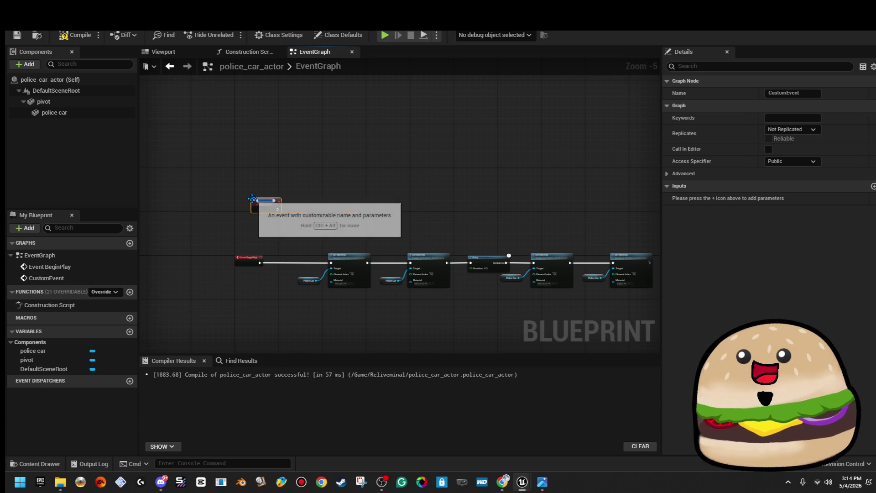
pyautogui.write('restart')
pyautogui.press('Return')
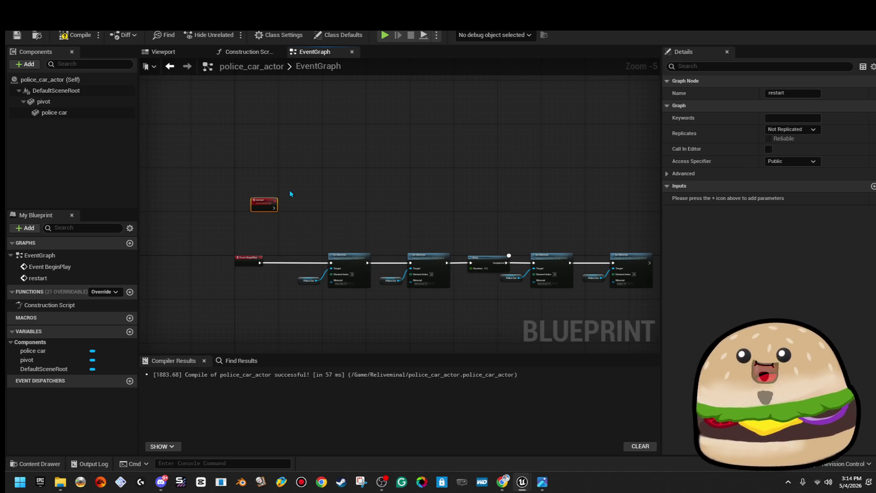
pyautogui.scroll(2, 290, 194)
pyautogui.moveTo(259, 222); pyautogui.dragTo(364, 321)
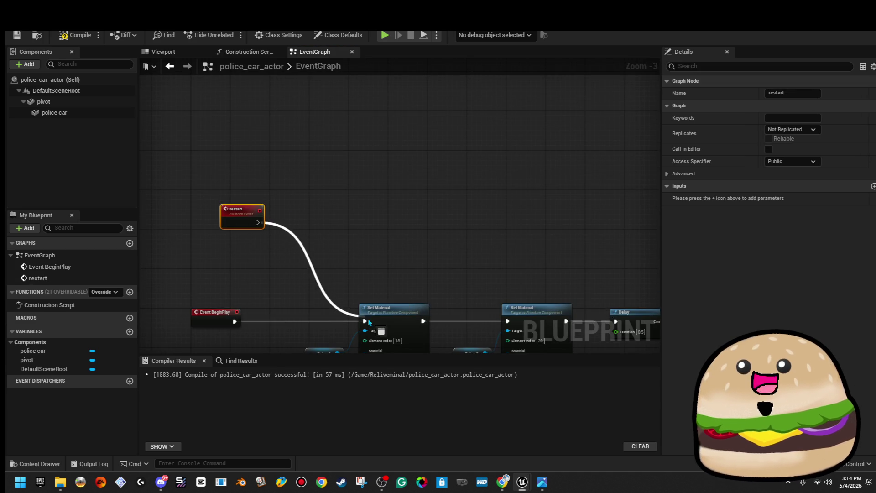
# - End the chain with a Delay that calls restart, then compile the Blueprint
pyautogui.moveTo(448, 260); pyautogui.dragTo(140, 164)
pyautogui.moveTo(596, 238); pyautogui.dragTo(467, 240)
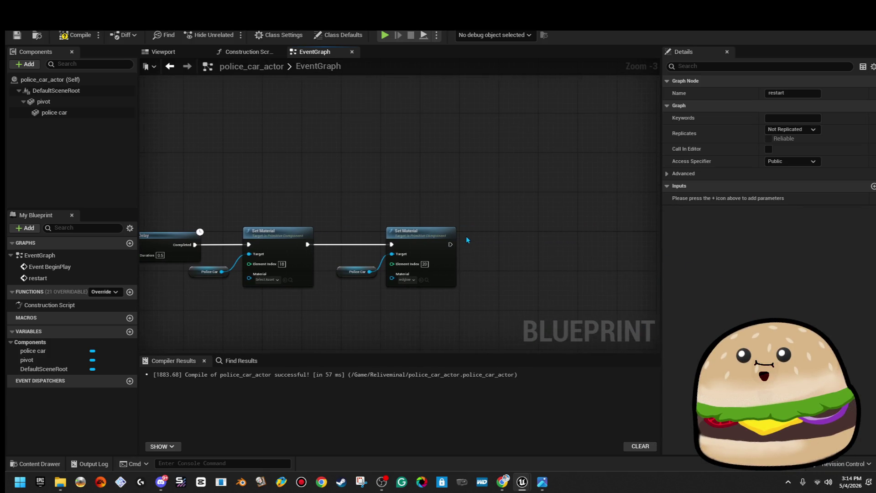
pyautogui.hotkey('ctrl', 'v')
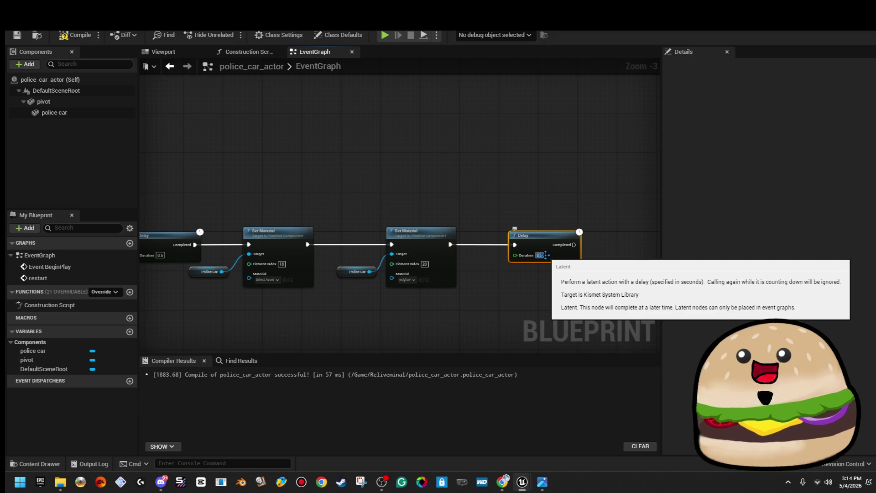
pyautogui.moveTo(410, 247); pyautogui.dragTo(456, 248)
pyautogui.write('restr')
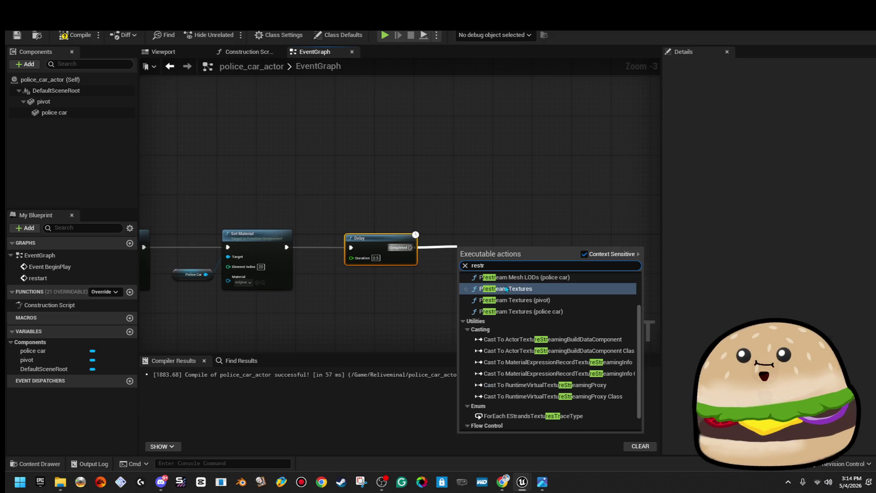
pyautogui.press('BackSpace')
pyautogui.write('art')
pyautogui.click(516, 280)
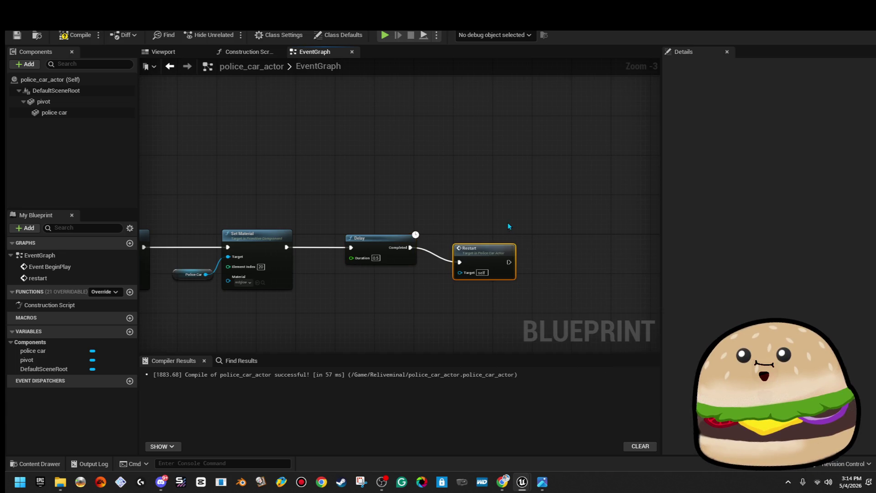
pyautogui.moveTo(494, 248); pyautogui.dragTo(509, 237)
pyautogui.moveTo(402, 182); pyautogui.dragTo(560, 186)
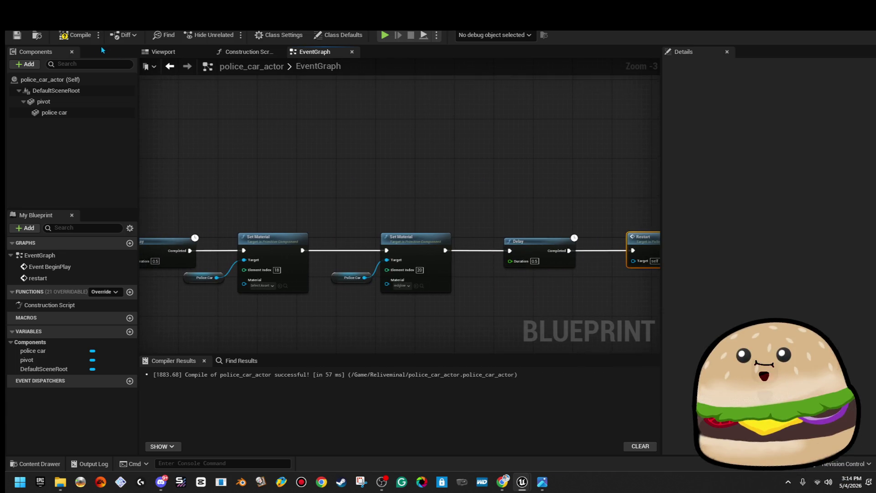
pyautogui.click(70, 36)
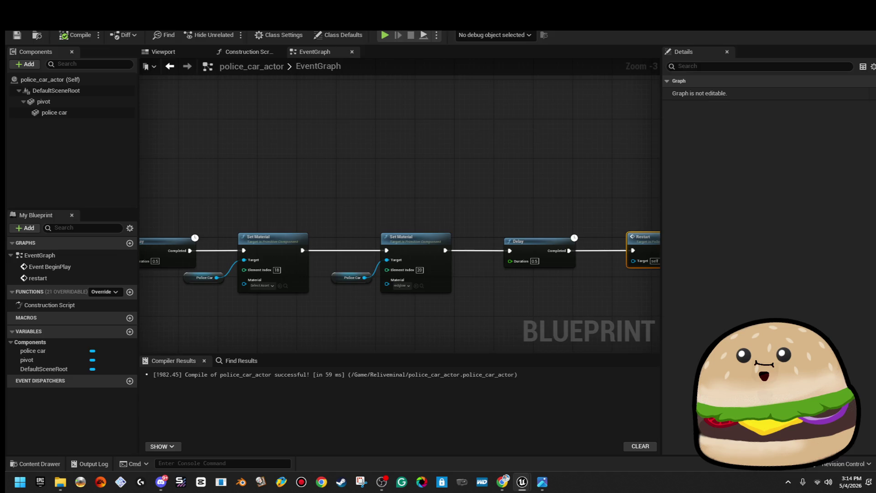
pyautogui.hotkey('alt', 'Tab')
# - Play the level from a floor spot to watch the flashing roof lights, then stop
pyautogui.rightClick(462, 167)
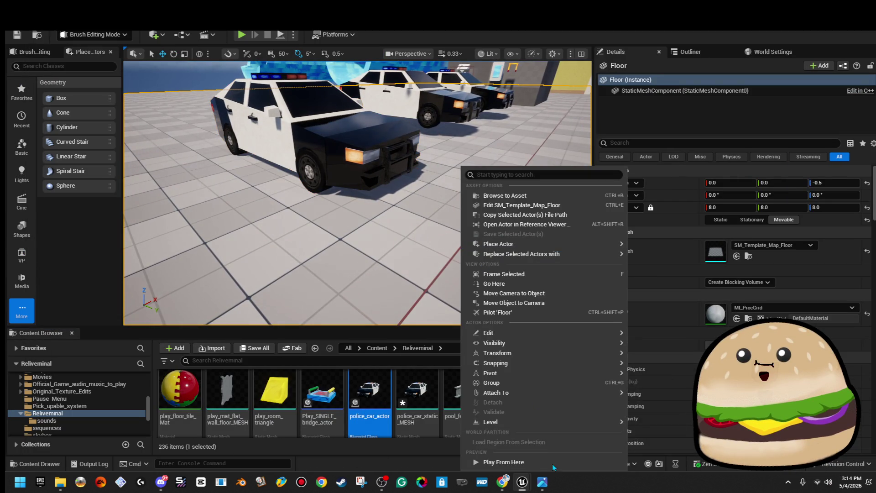
pyautogui.click(550, 464)
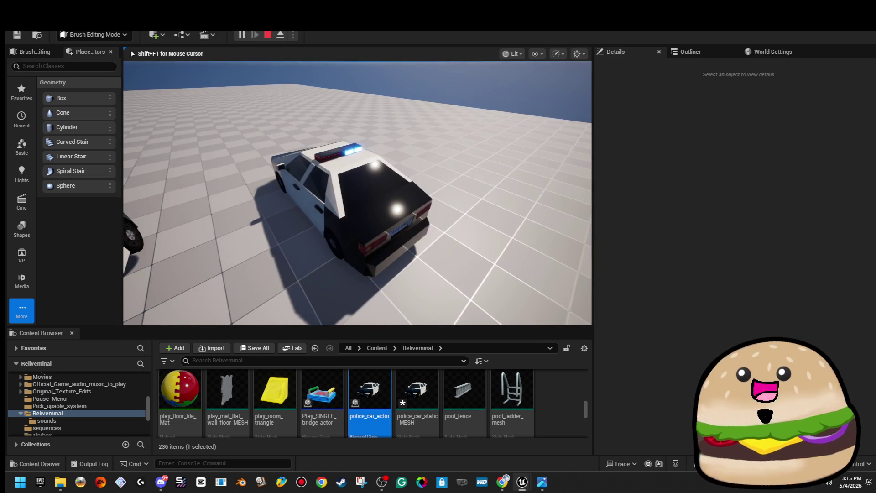
pyautogui.press('Escape')
# - Select the police car, save all, and close the editor without saving content
pyautogui.scroll(-3, 270, 230)
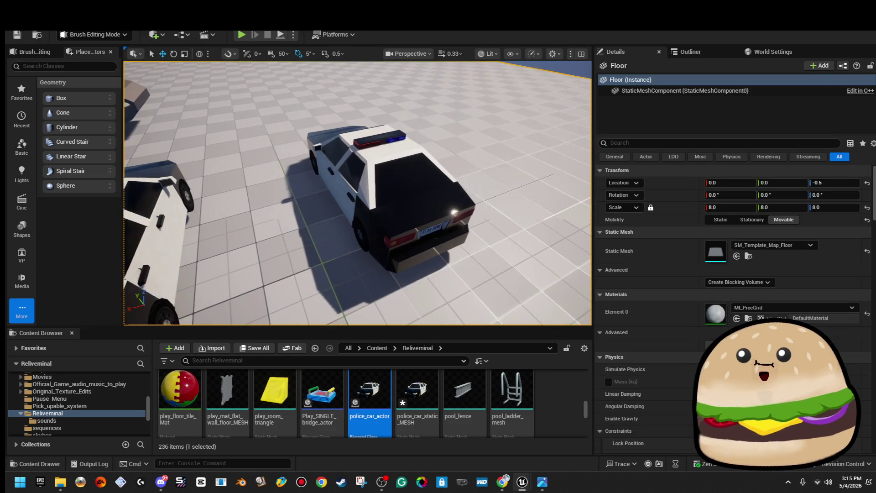
pyautogui.click(388, 192)
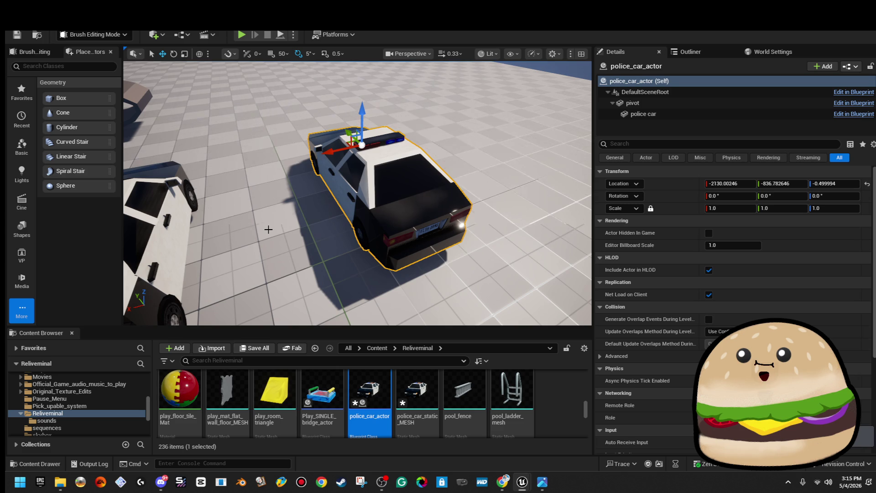
pyautogui.scroll(-5, 351, 187)
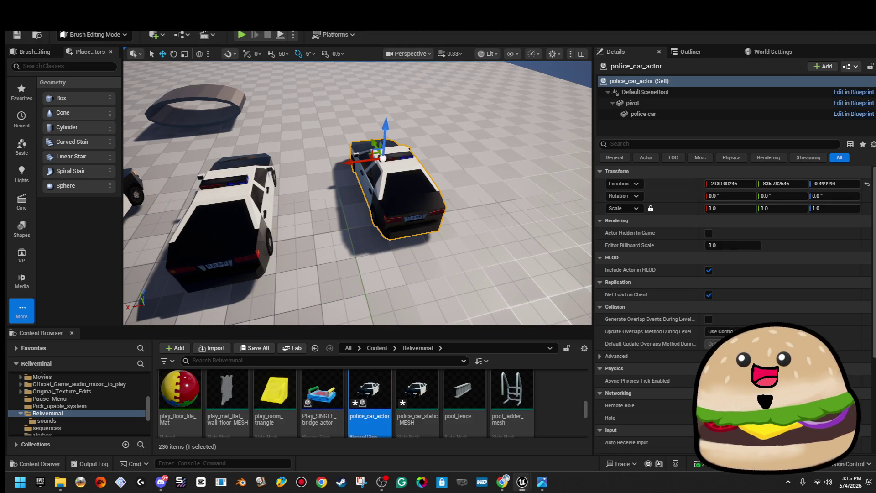
pyautogui.hotkey('ctrl', 'shift', 's')
pyautogui.click(521, 343)
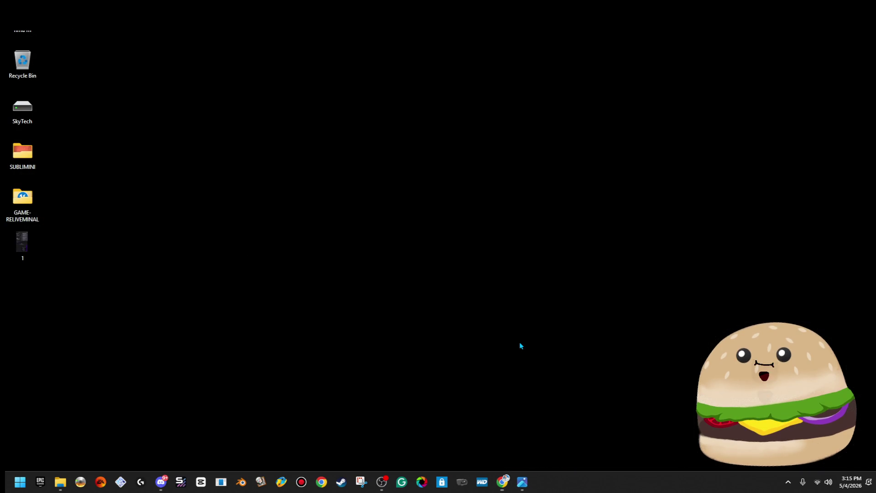
# - Launch the Reliveminal project file from Desktop > GAME- RELIVEMINAL and bring the editor forward
pyautogui.click(60, 481)
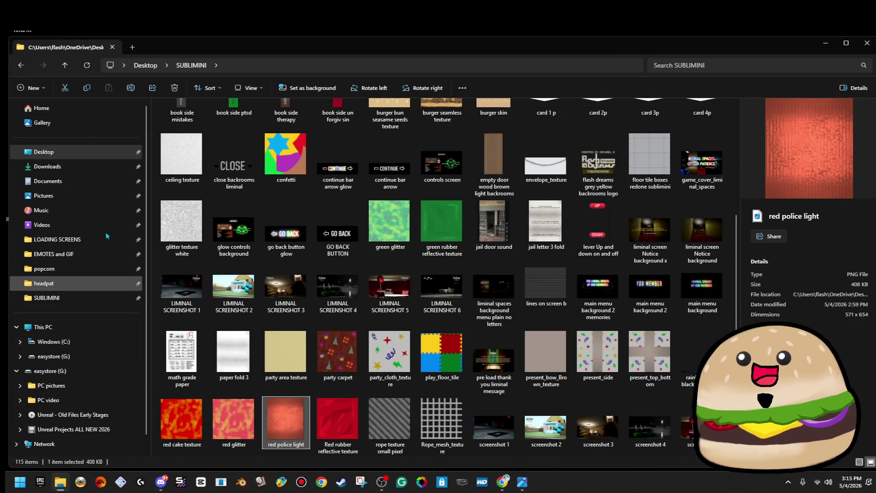
pyautogui.click(68, 151)
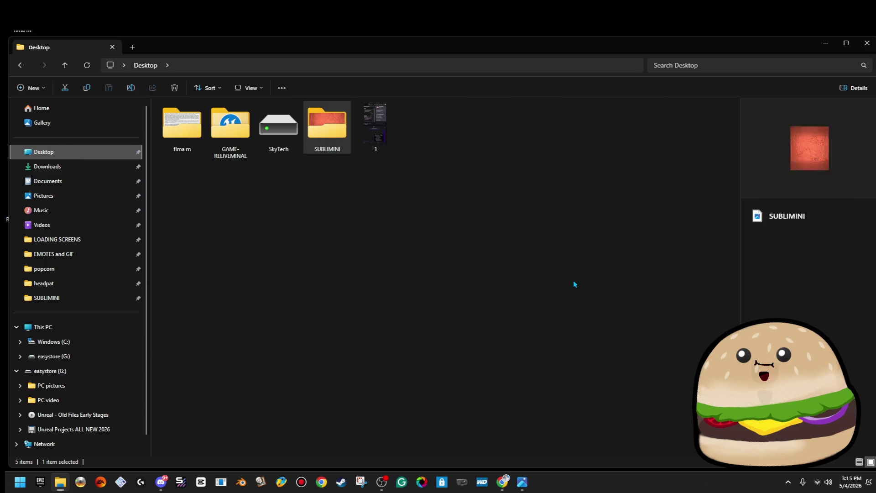
pyautogui.doubleClick(227, 135)
pyautogui.click(183, 232)
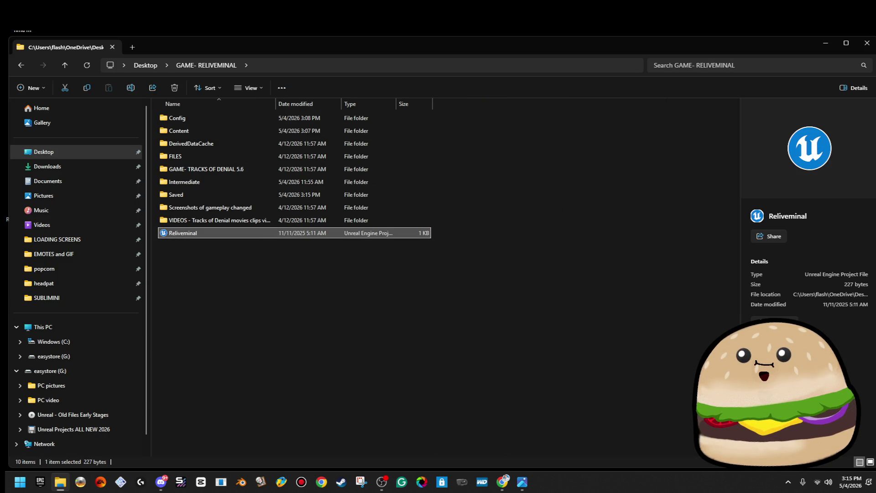
pyautogui.click(865, 45)
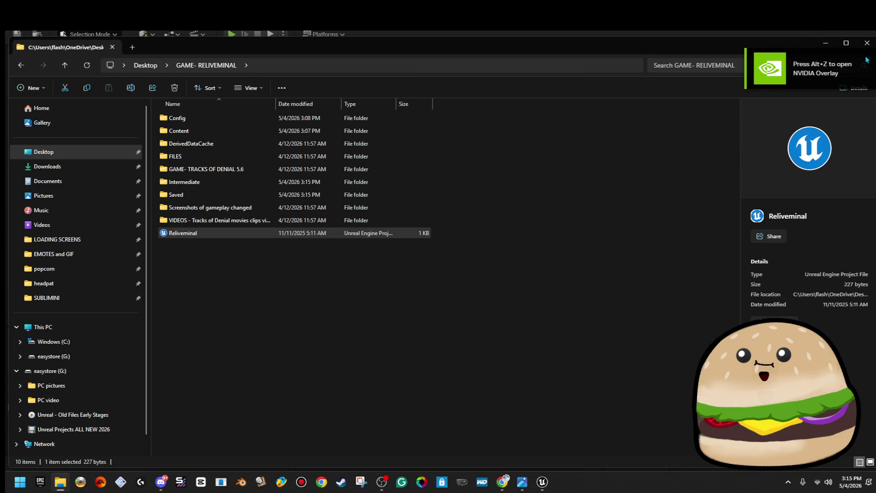
pyautogui.click(868, 46)
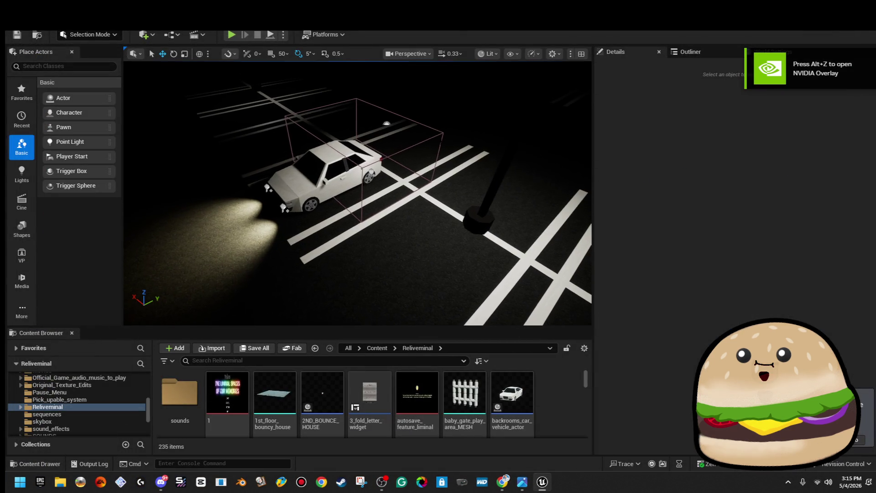
# - Open the reliveminal_build_model_level level
pyautogui.click(14, 21)
pyautogui.click(59, 49)
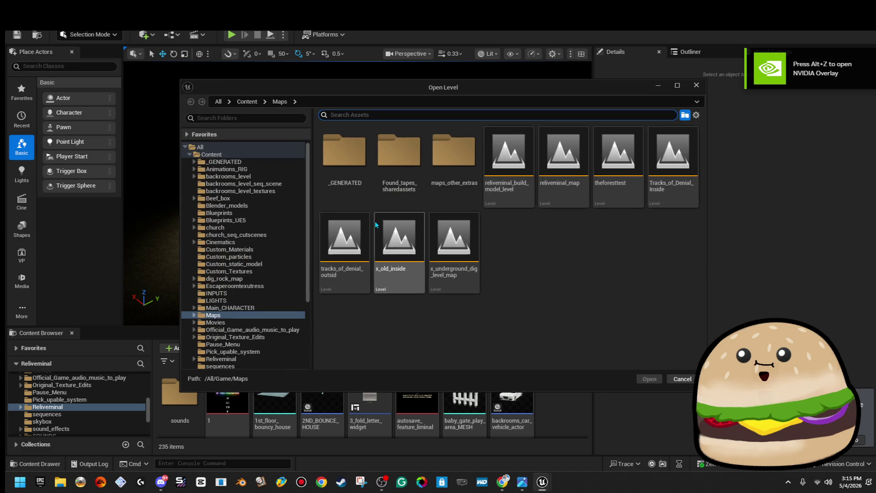
pyautogui.doubleClick(501, 182)
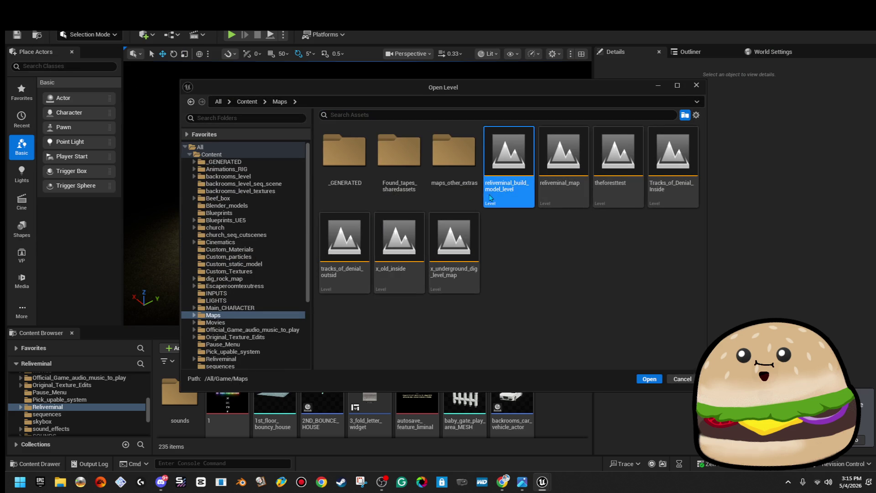
pyautogui.scroll(10, 454, 241)
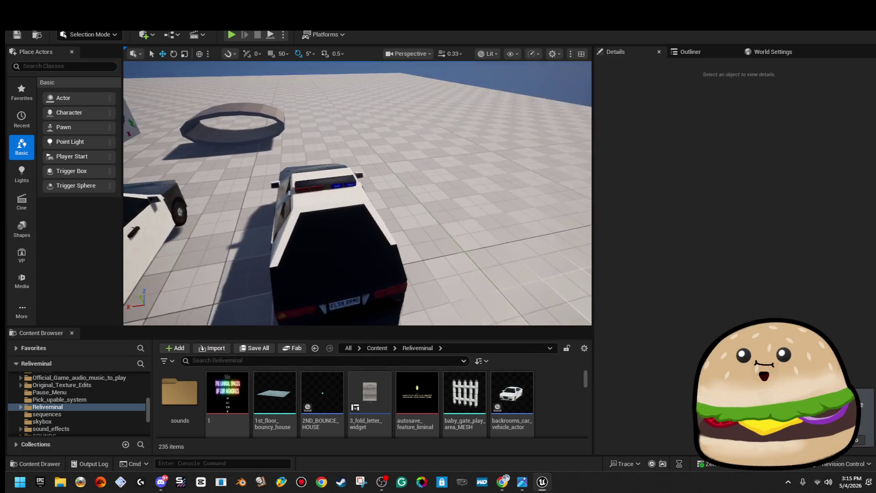
# - Select the three red roof-light segments and assign them red_police_light_Mat
pyautogui.click(390, 195)
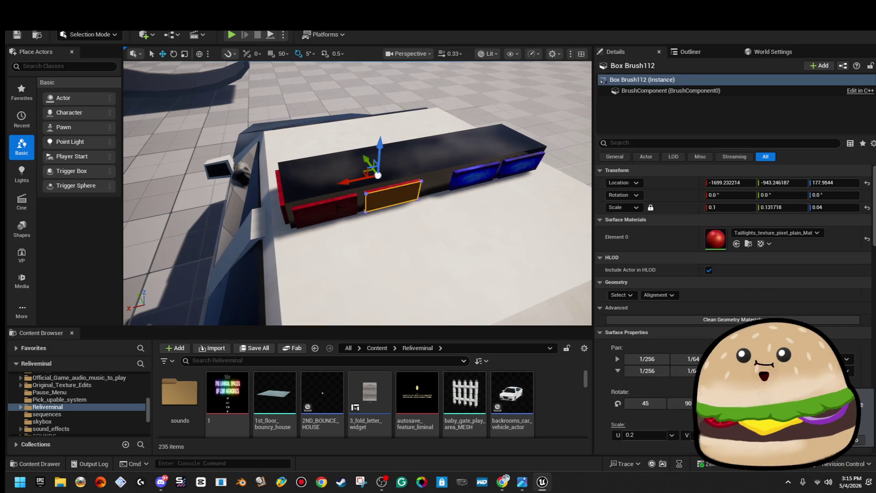
pyautogui.keyDown('ctrl'); pyautogui.click(323, 207); pyautogui.keyUp('ctrl')
pyautogui.moveTo(273, 191); pyautogui.dragTo(295, 186)
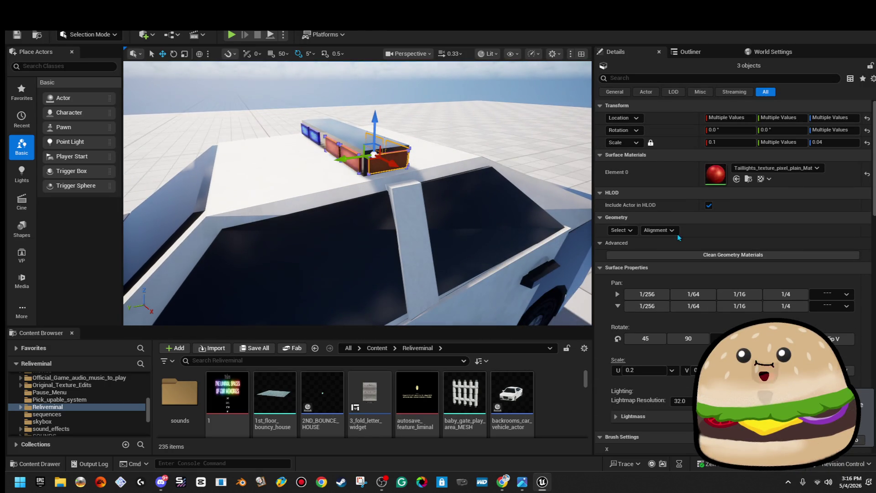
pyautogui.click(620, 230)
pyautogui.click(645, 258)
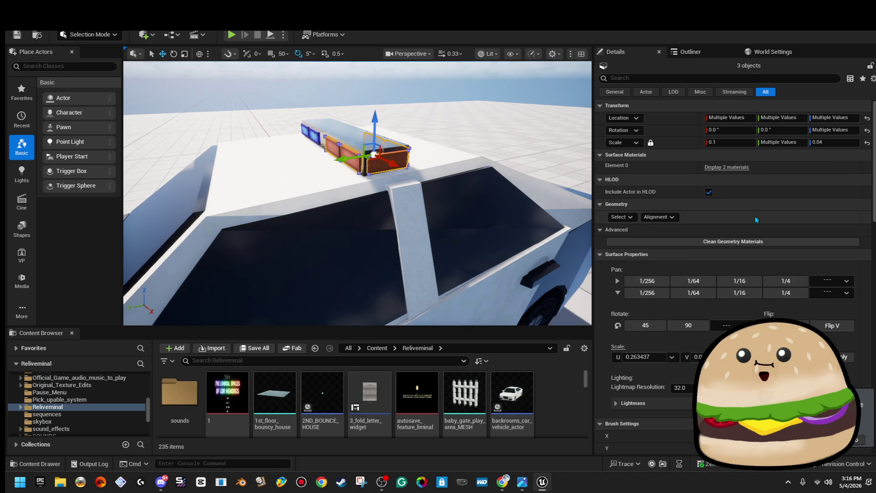
pyautogui.click(740, 168)
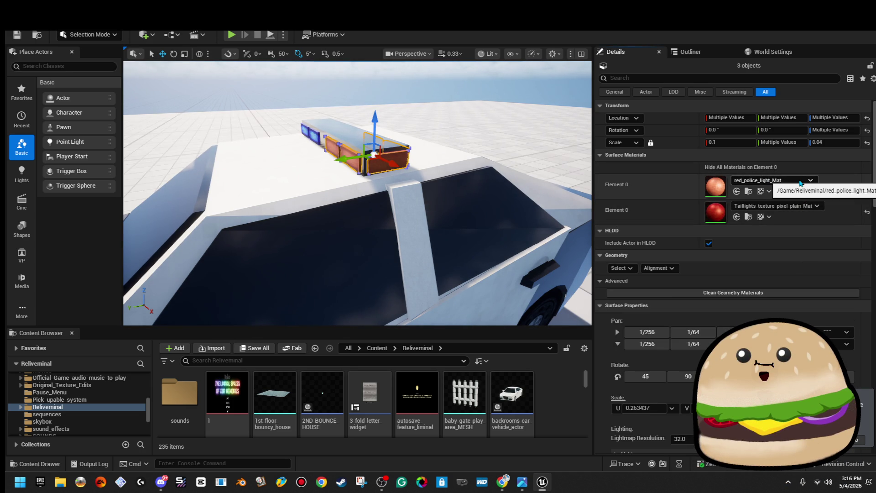
pyautogui.click(799, 206)
pyautogui.write('red poli')
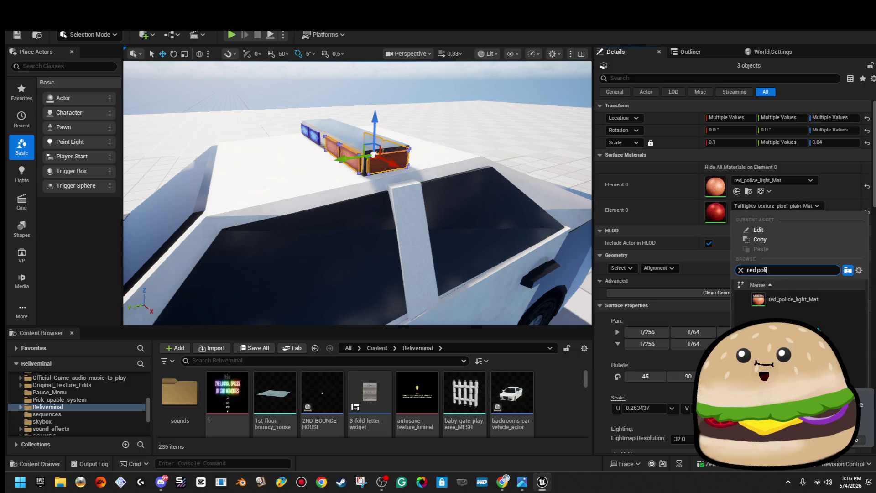
pyautogui.click(792, 298)
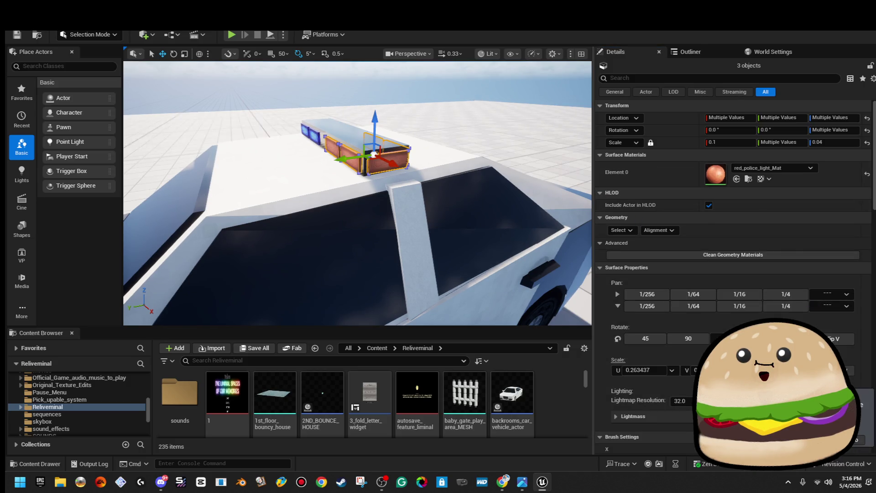
pyautogui.rightClick(483, 97)
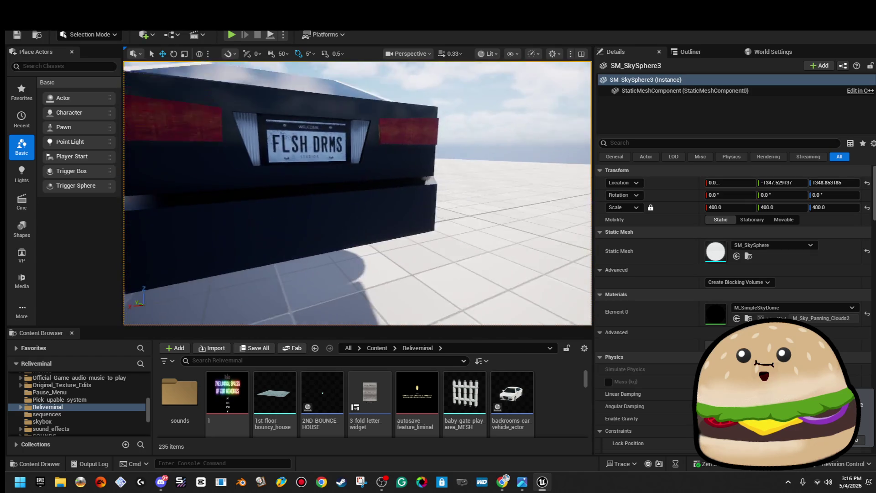
# - Select both licence-plate brackets and all matching pieces, then clear the selection
pyautogui.click(449, 196)
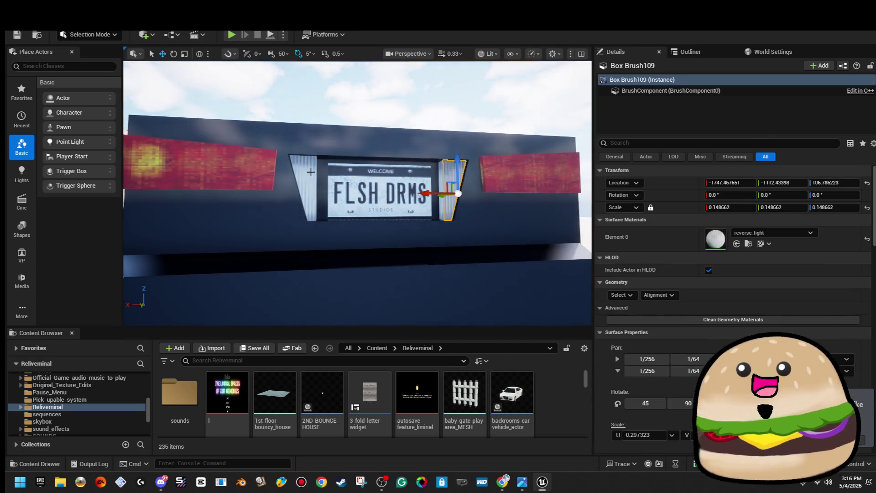
pyautogui.keyDown('ctrl'); pyautogui.click(311, 172); pyautogui.keyUp('ctrl')
pyautogui.click(621, 230)
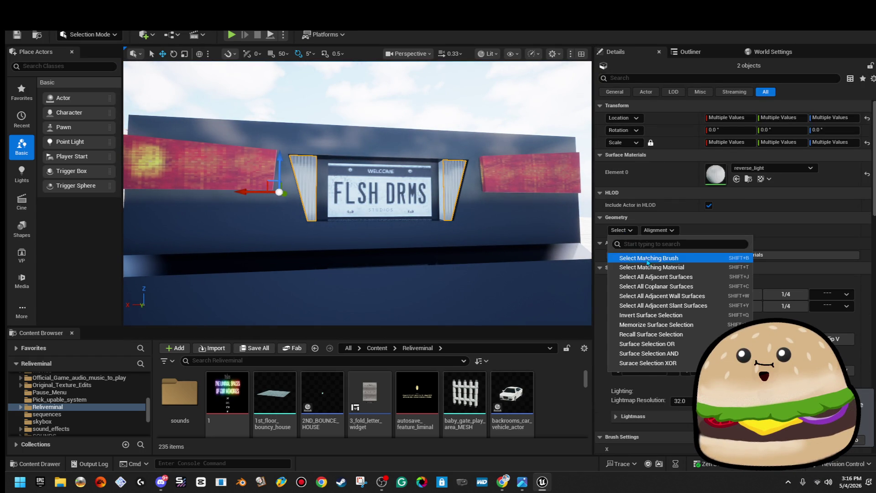
pyautogui.click(647, 258)
pyautogui.click(503, 91)
pyautogui.scroll(-5, 458, 73)
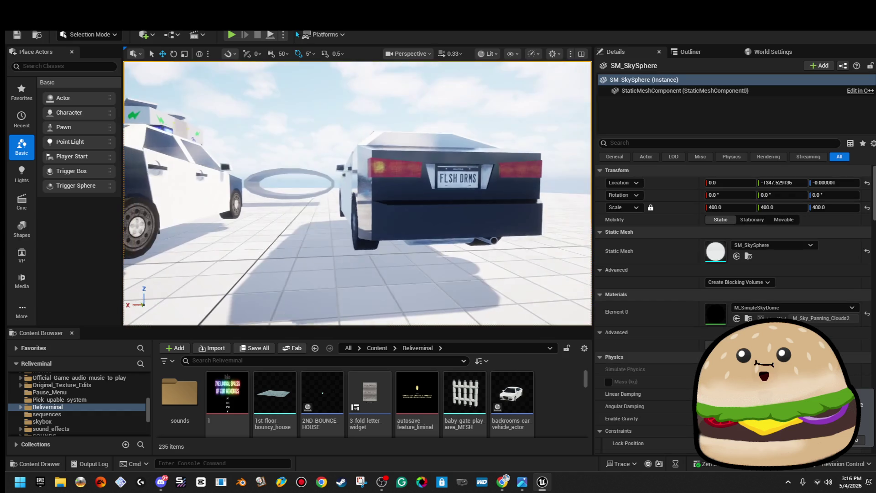
pyautogui.scroll(2, 458, 73)
# - Select the three red light-bar pieces on the roof plus their matching top panels
pyautogui.moveTo(358, 193)
pyautogui.mouseDown()
pyautogui.moveTo(319, 196)
pyautogui.moveTo(364, 193)
pyautogui.moveTo(374, 210)
pyautogui.moveTo(344, 220)
pyautogui.mouseUp()
pyautogui.moveTo(310, 103)
pyautogui.mouseDown()
pyautogui.moveTo(324, 109)
pyautogui.moveTo(320, 118)
pyautogui.moveTo(425, 259)
pyautogui.mouseUp()
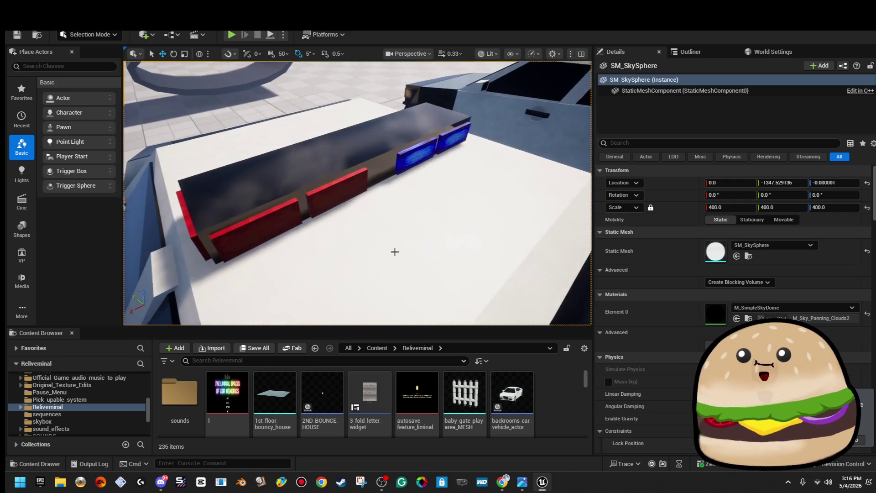
pyautogui.click(336, 194)
pyautogui.keyDown('ctrl'); pyautogui.click(246, 228); pyautogui.keyUp('ctrl')
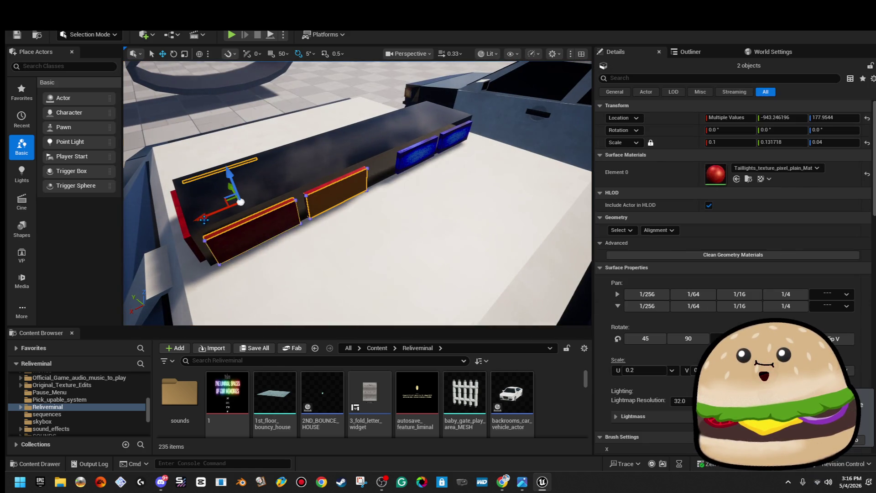
pyautogui.keyDown('ctrl'); pyautogui.click(180, 214); pyautogui.keyUp('ctrl')
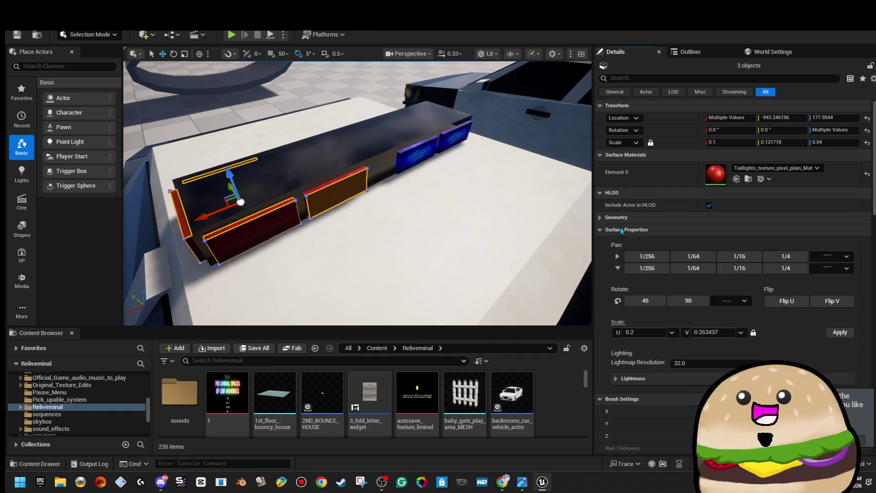
pyautogui.click(621, 230)
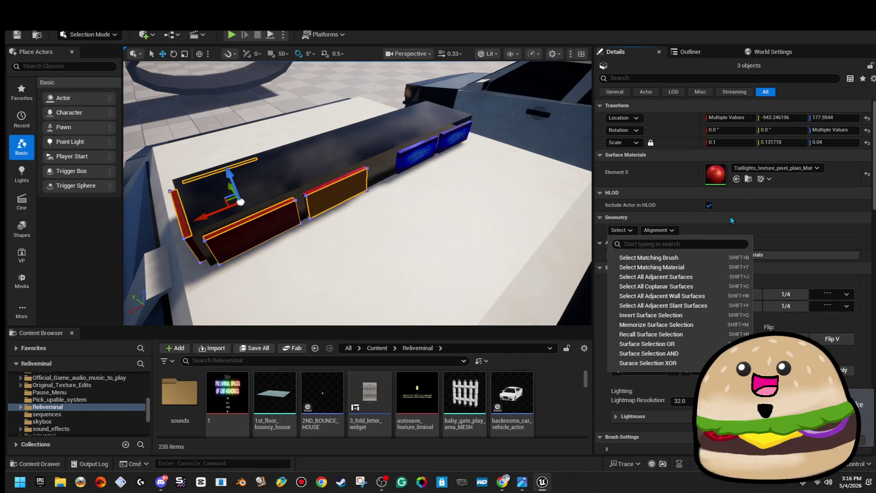
pyautogui.click(713, 256)
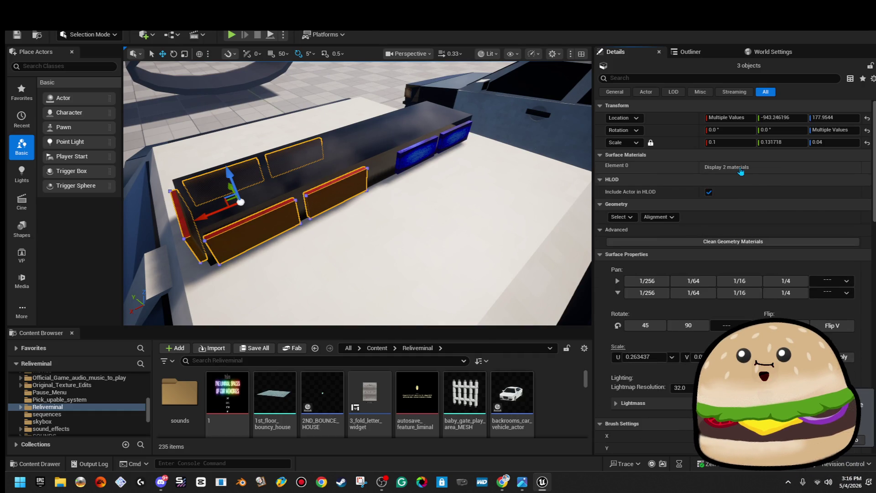
# - Replace Taillights with red_police_light_Mat on the selected light-bar pieces, then deselect them
pyautogui.click(786, 207)
pyautogui.write('red poli')
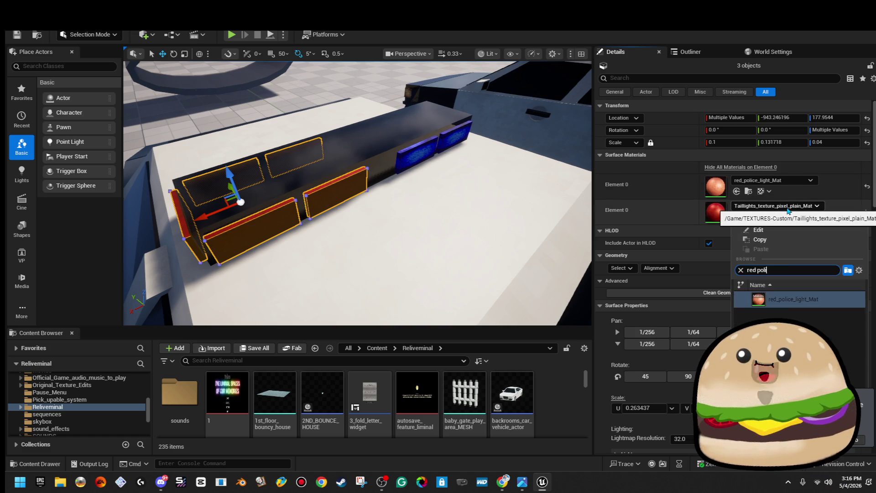
pyautogui.press('Return')
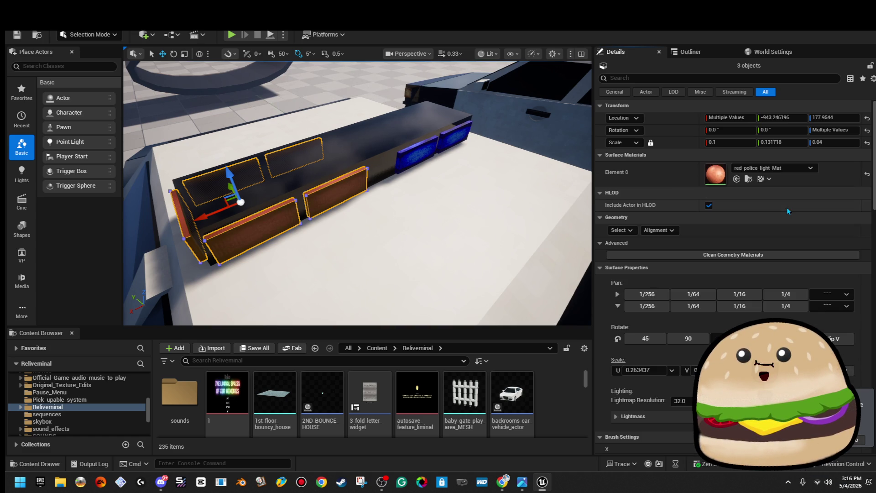
pyautogui.click(347, 69)
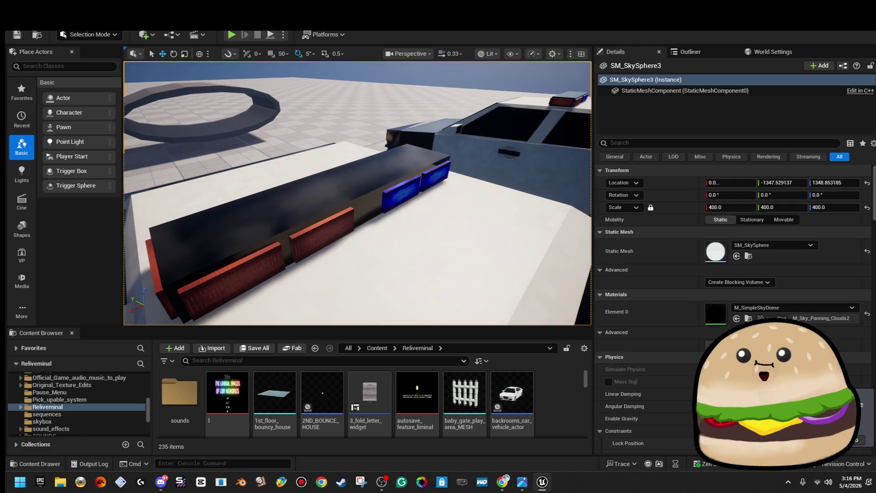
pyautogui.scroll(-5, 380, 170)
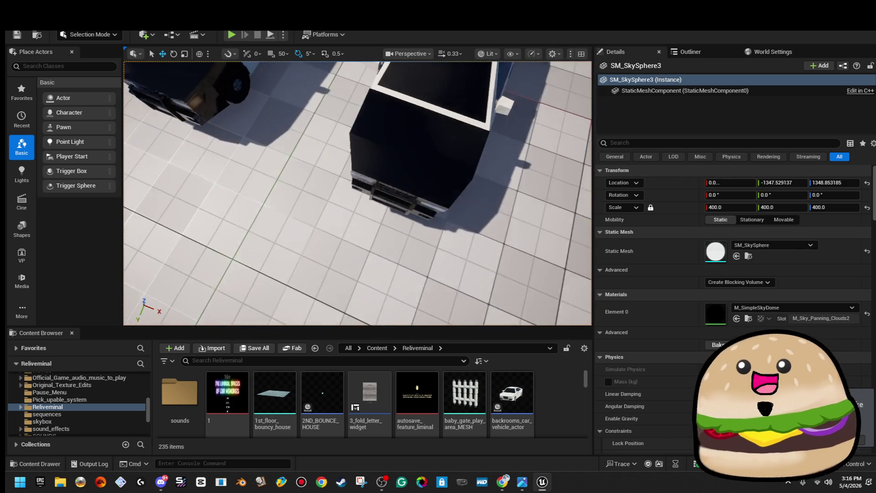
pyautogui.moveTo(380, 169)
pyautogui.mouseDown()
pyautogui.moveTo(369, 132)
pyautogui.moveTo(388, 207)
pyautogui.mouseUp()
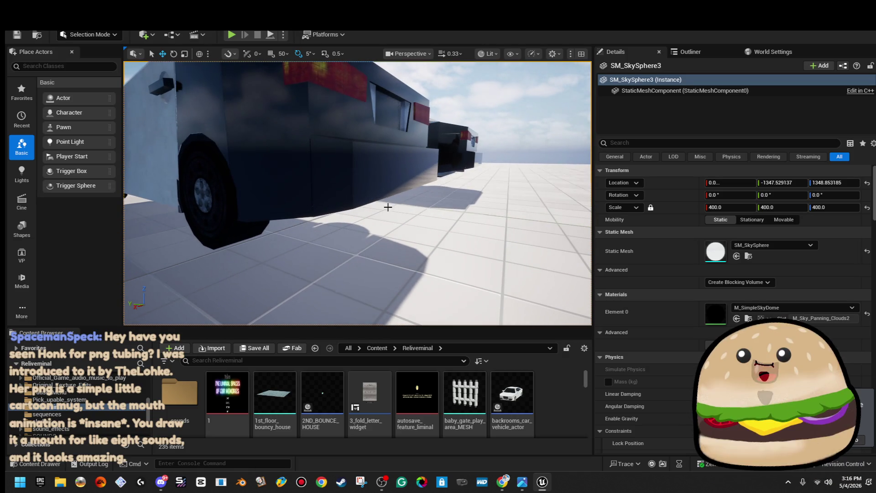
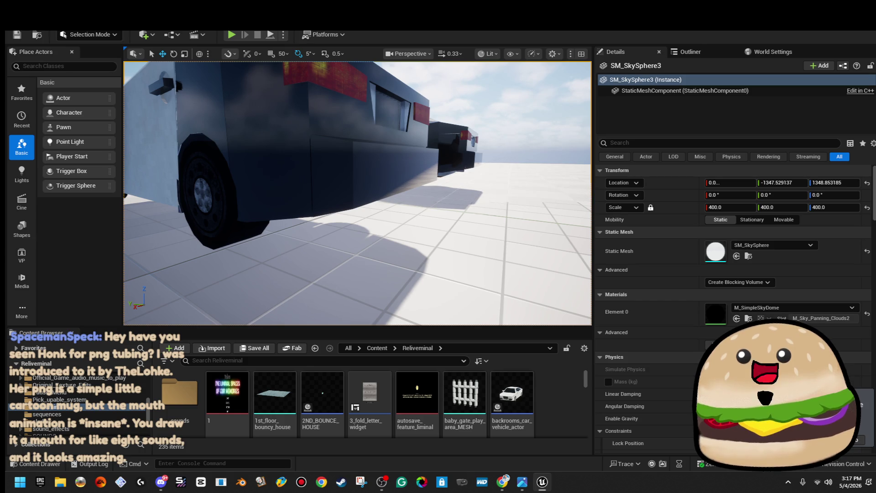
# - Move closer to the car's side and switch the viewport to Unlit, then Wireframe
pyautogui.moveTo(361, 207); pyautogui.dragTo(346, 180)
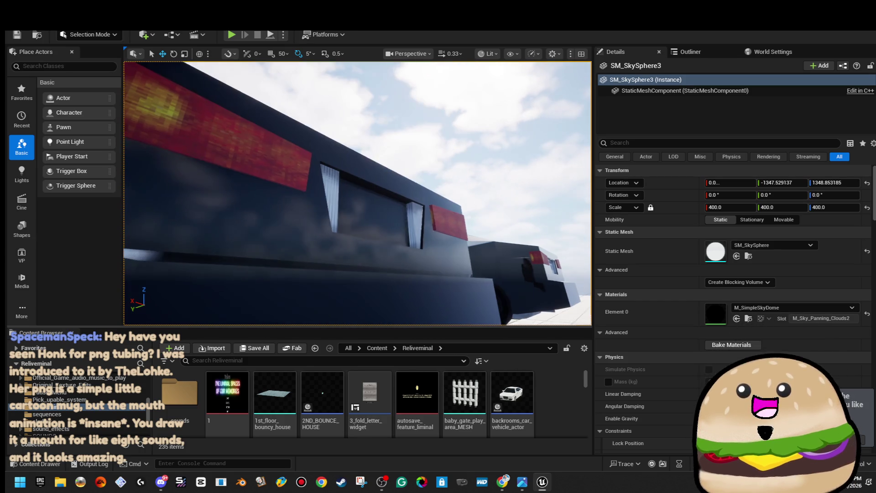
pyautogui.click(407, 53)
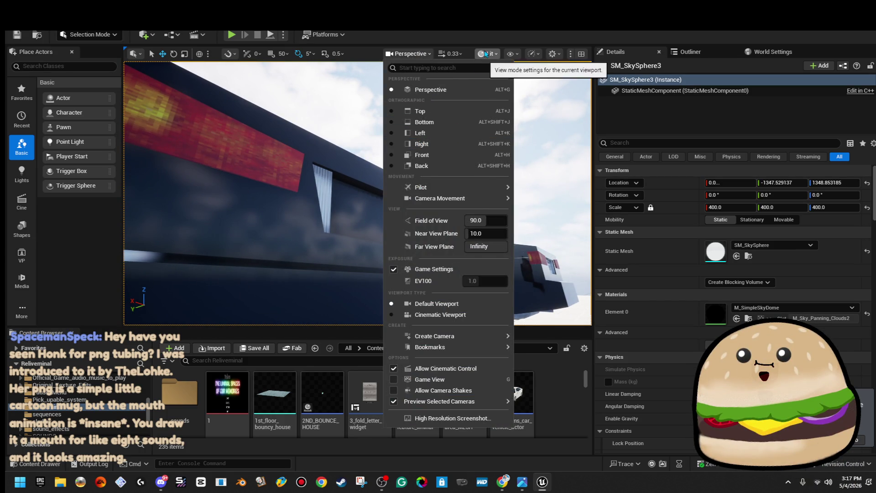
pyautogui.click(487, 53)
pyautogui.click(522, 99)
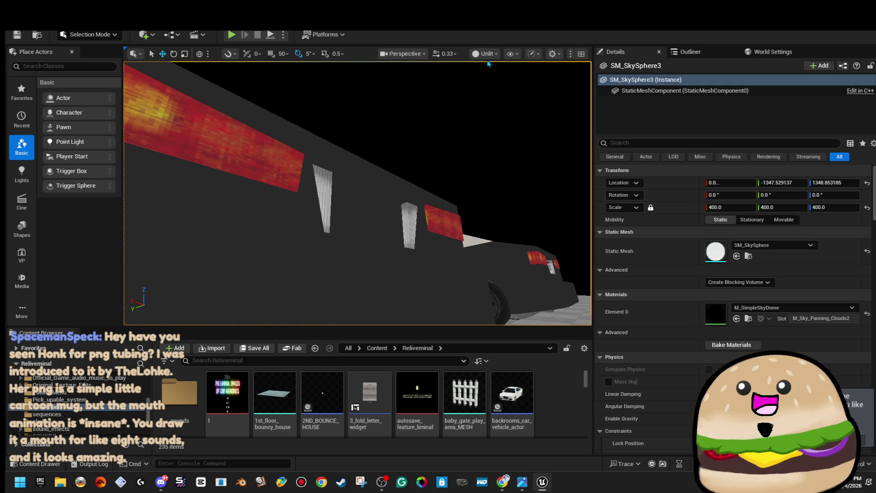
pyautogui.click(487, 53)
pyautogui.click(510, 109)
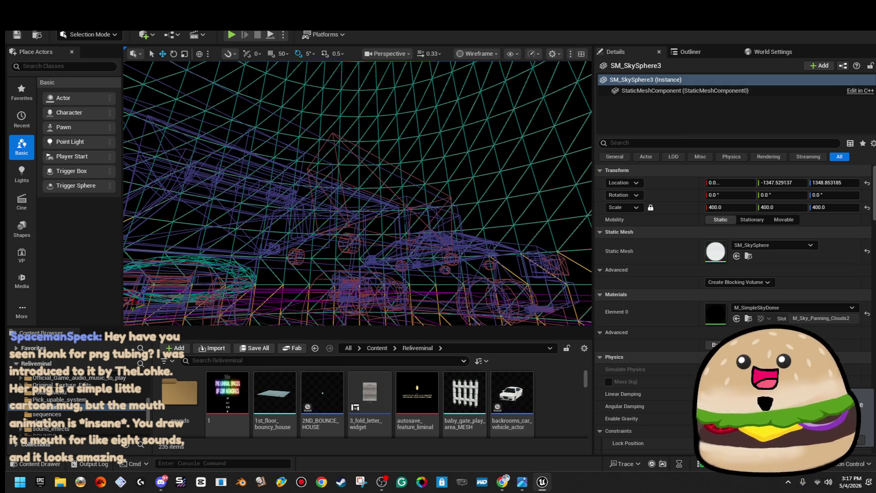
# - Check Box Brush143, then select the small Box Brush142 and restore Lit rendering
pyautogui.click(319, 153)
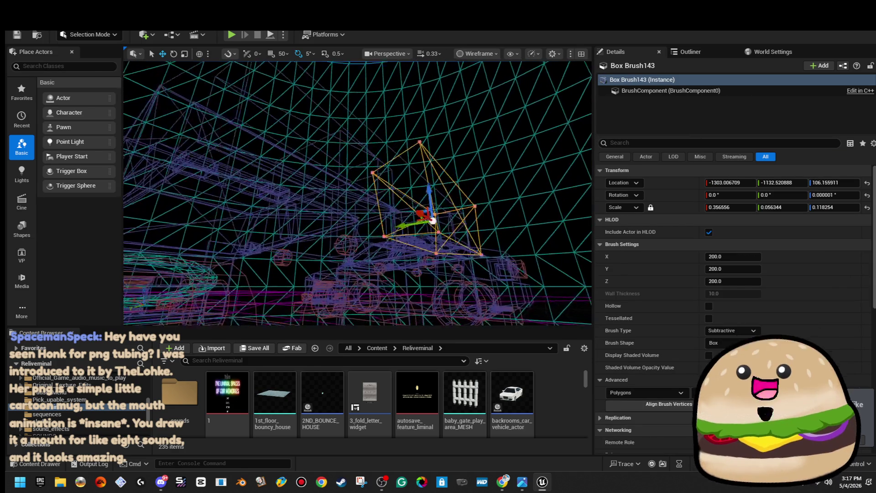
pyautogui.press('f')
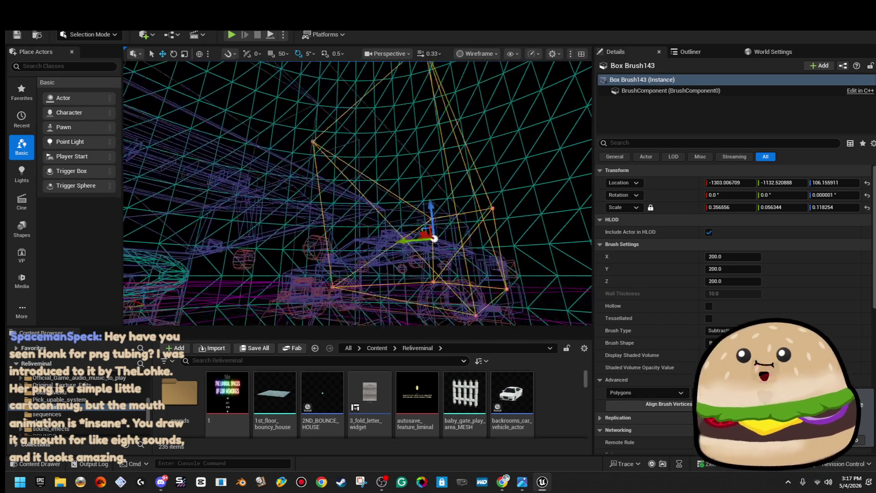
pyautogui.moveTo(356, 191)
pyautogui.mouseDown()
pyautogui.moveTo(356, 156)
pyautogui.moveTo(406, 105)
pyautogui.mouseUp()
pyautogui.click(361, 191)
pyautogui.moveTo(360, 192); pyautogui.dragTo(374, 178)
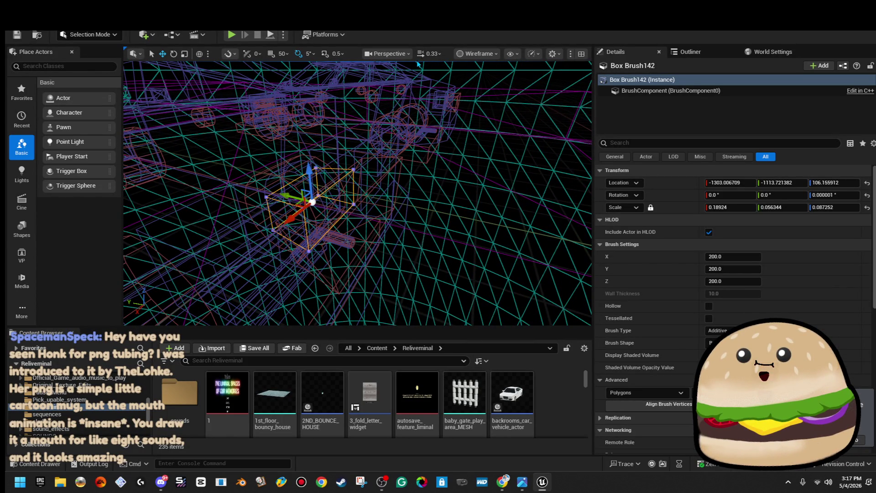
pyautogui.click(501, 90)
# - Cut Box Brush142 and paste it back into the level
pyautogui.click(59, 22)
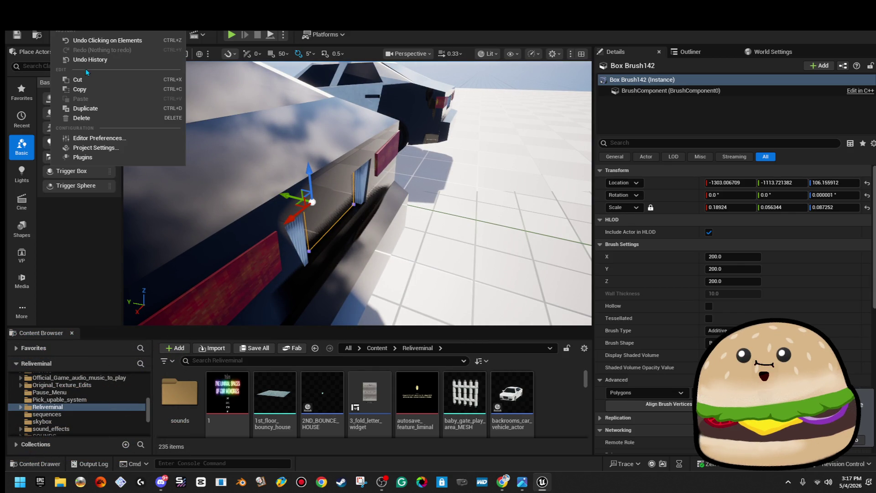
pyautogui.click(78, 80)
pyautogui.click(58, 22)
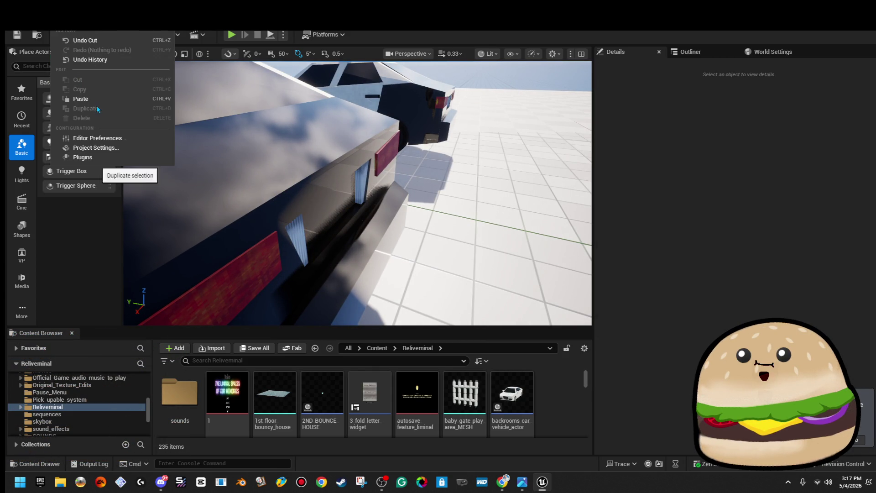
pyautogui.click(112, 106)
# - Select and frame the licence plate brush, then Save All
pyautogui.rightClick(450, 128)
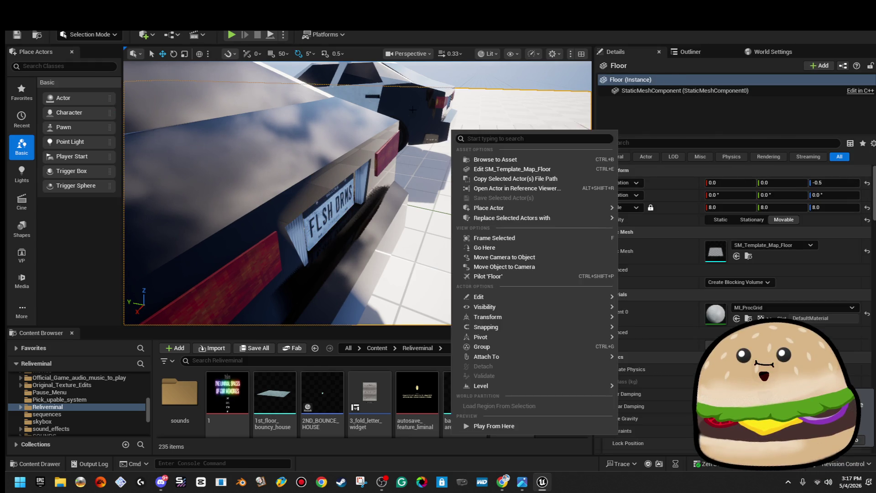
pyautogui.click(404, 118)
pyautogui.press('f')
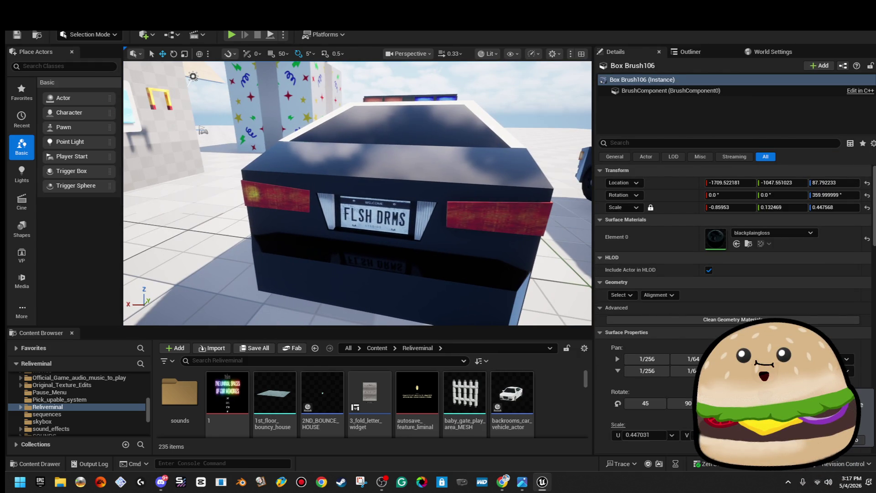
pyautogui.hotkey('alt', 'f')
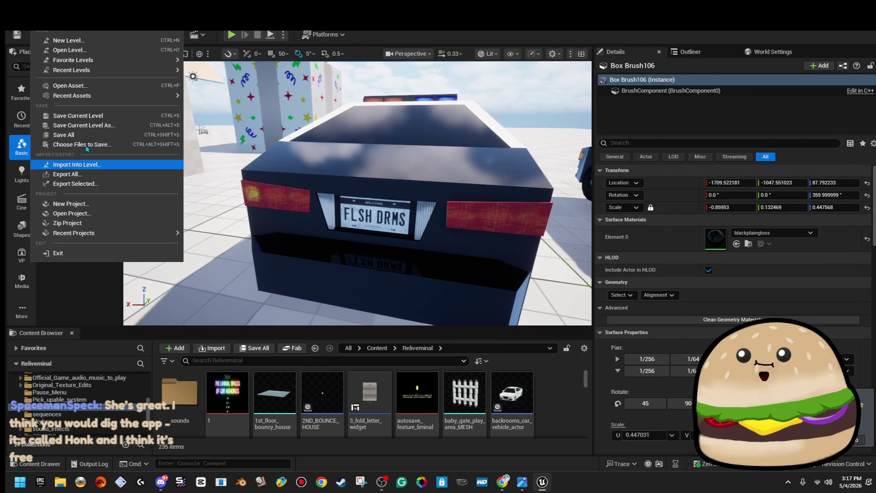
pyautogui.click(91, 135)
# - Marquee-select the left police car's 64 brushes and start Create Static Mesh
pyautogui.scroll(-10, 345, 176)
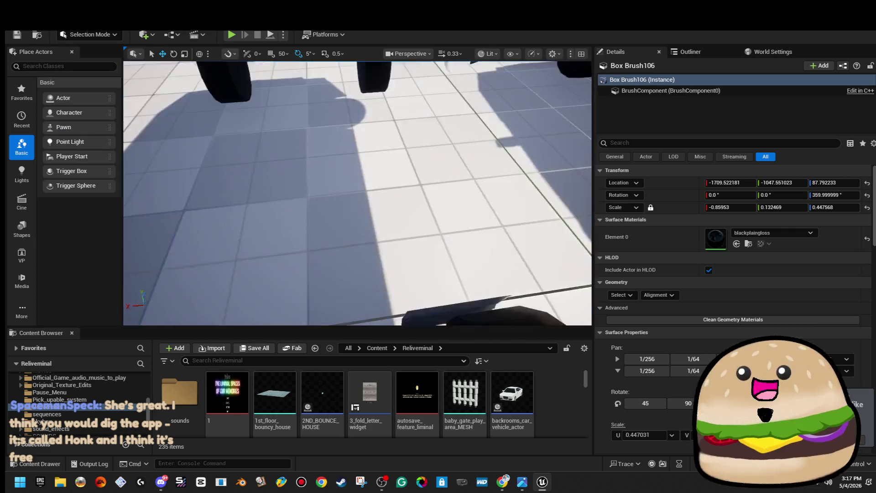
pyautogui.moveTo(297, 128); pyautogui.dragTo(410, 273)
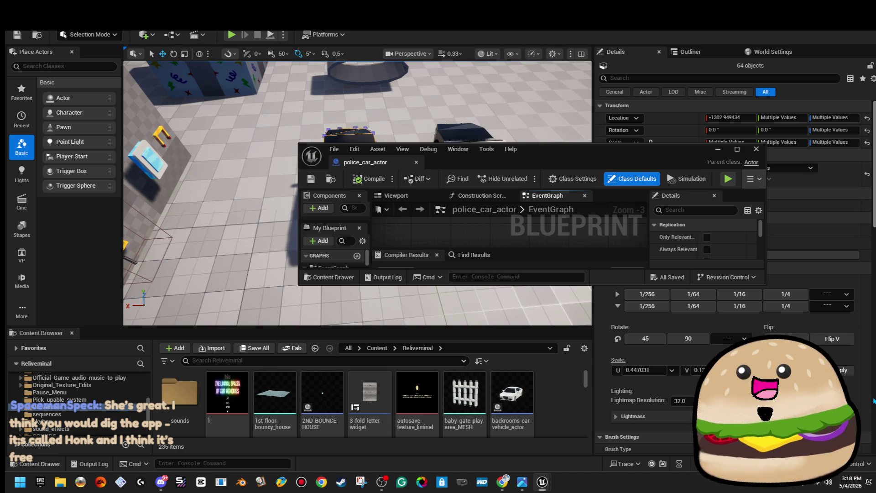
pyautogui.doubleClick(664, 157)
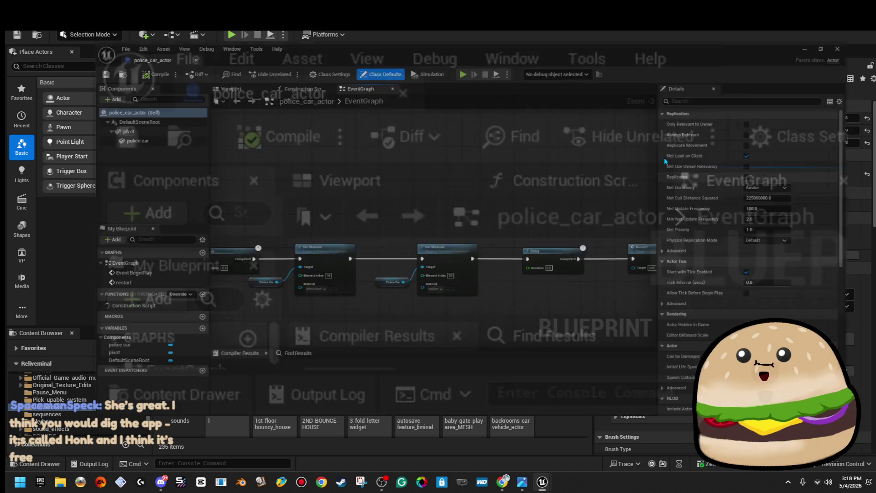
pyautogui.scroll(-3, 485, 248)
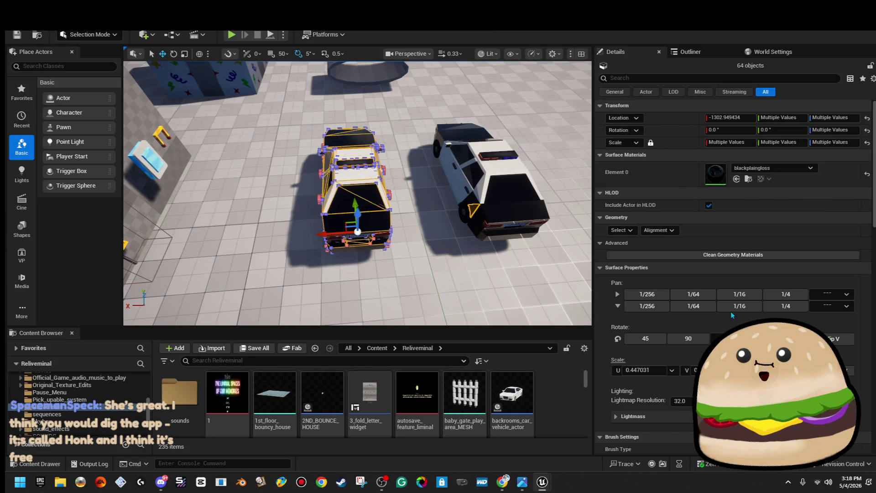
pyautogui.scroll(-5, 734, 273)
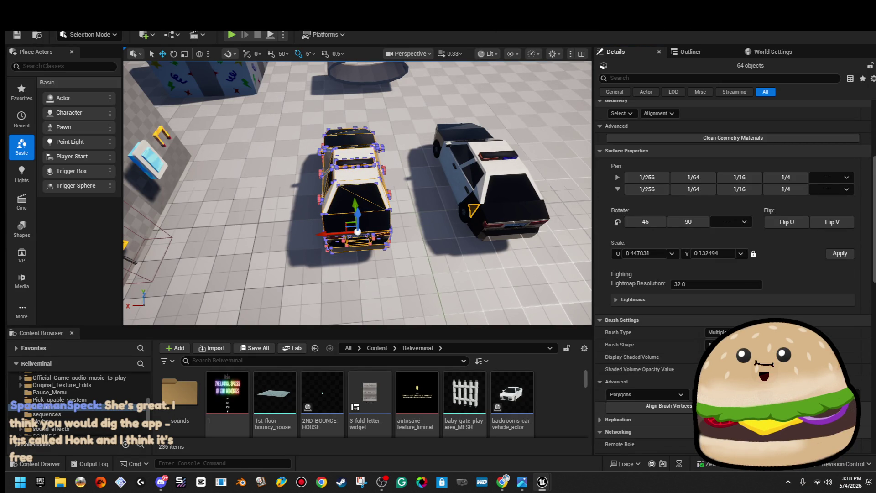
pyautogui.scroll(-10, 735, 274)
pyautogui.click(796, 161)
pyautogui.scroll(-10, 479, 289)
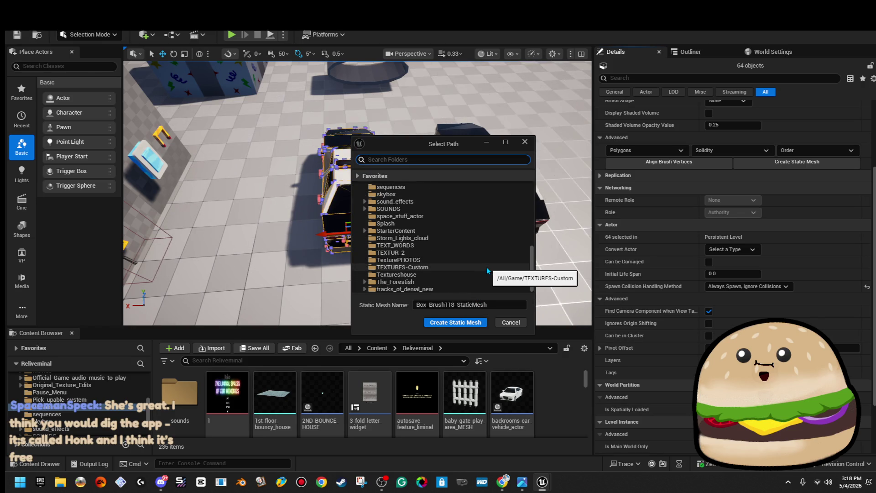
# - Create the static mesh as police_car_mesh in the Reliveminal folder
pyautogui.scroll(1, 464, 243)
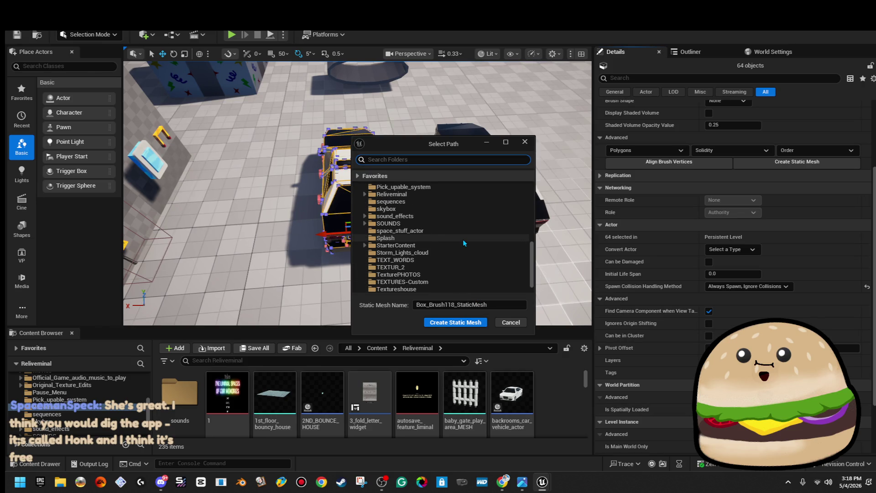
pyautogui.scroll(1, 436, 213)
pyautogui.click(436, 209)
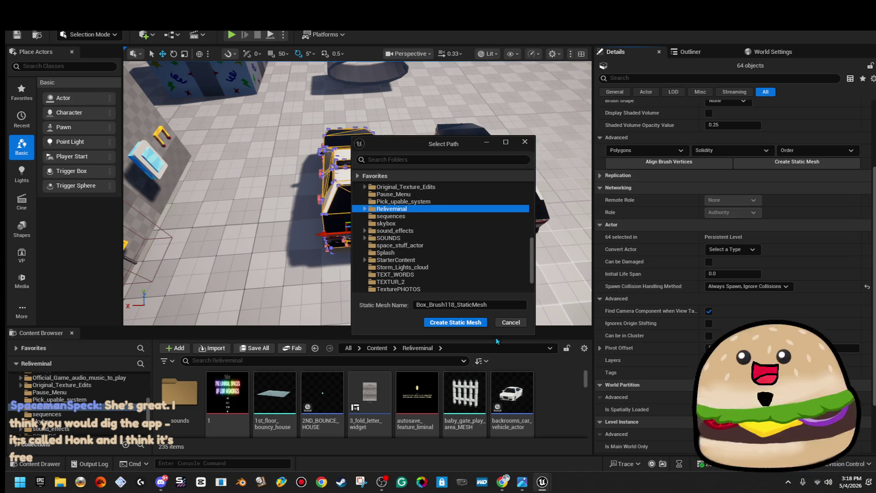
pyautogui.click(502, 305)
pyautogui.write('po')
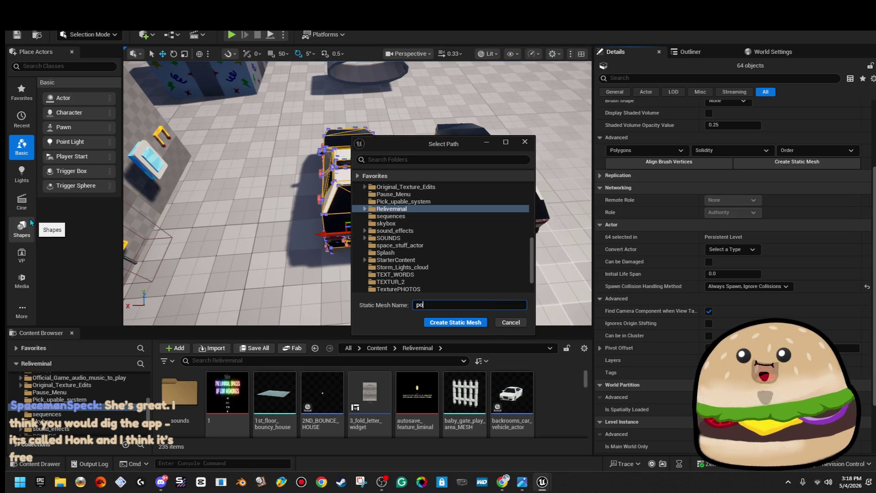
pyautogui.write('lice_car_mesh')
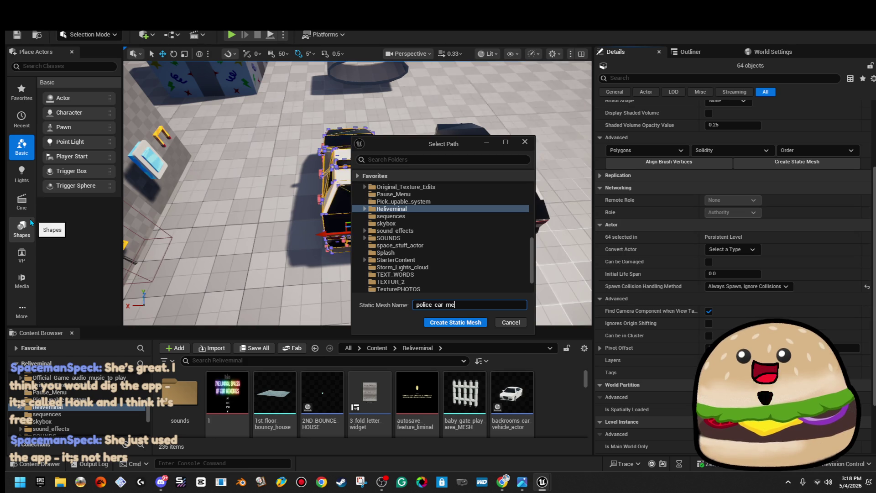
pyautogui.click(482, 323)
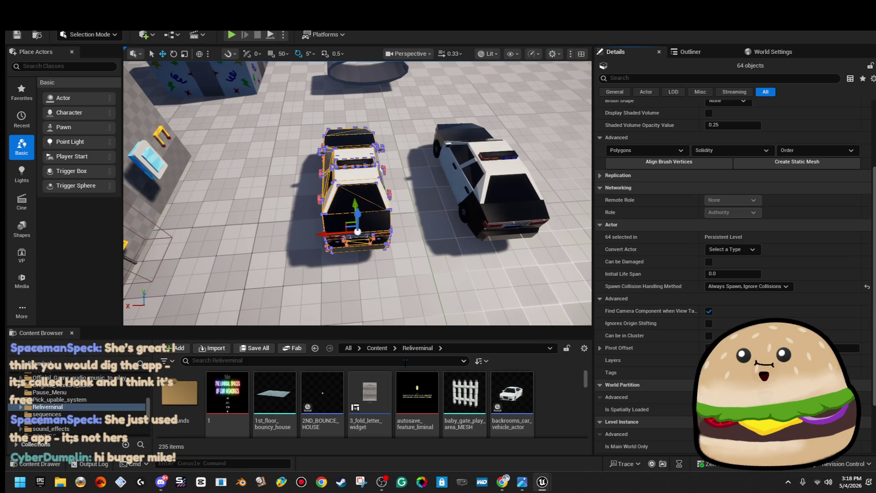
pyautogui.scroll(3, 711, 241)
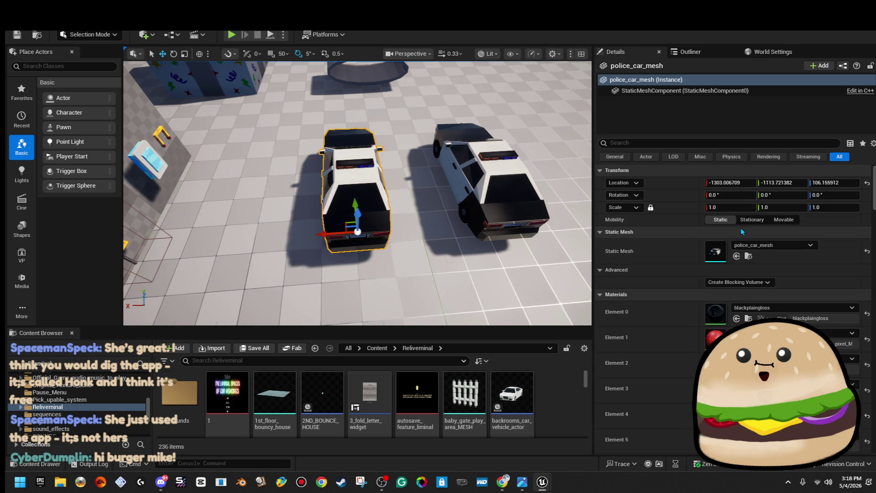
# - Apply convex decomposition to police_car_mesh for 3 hulls, then return to the EventGraph
pyautogui.doubleClick(715, 254)
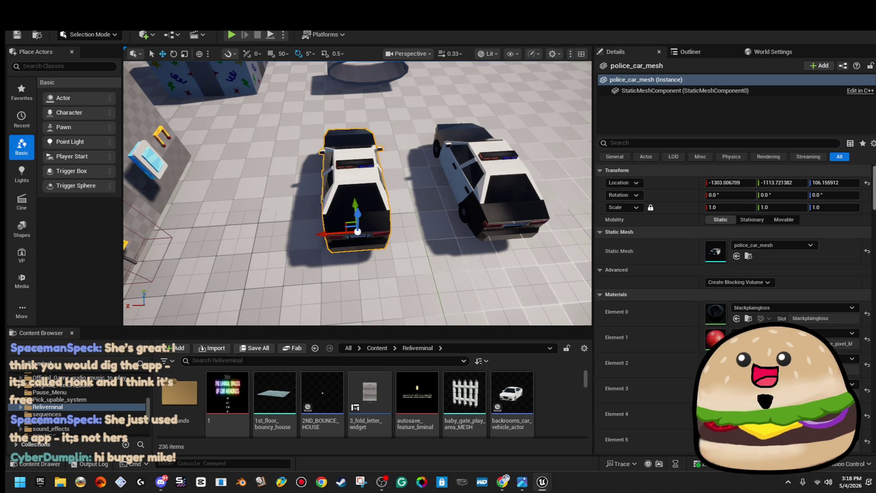
pyautogui.doubleClick(554, 136)
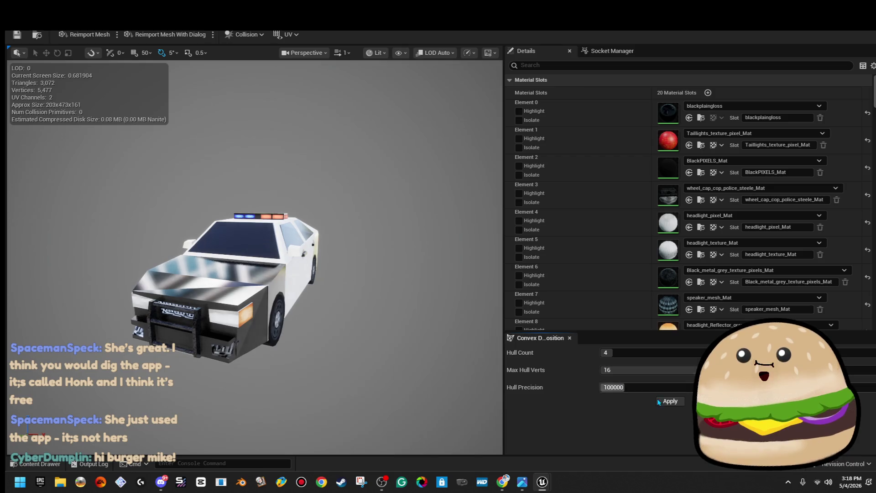
pyautogui.click(670, 401)
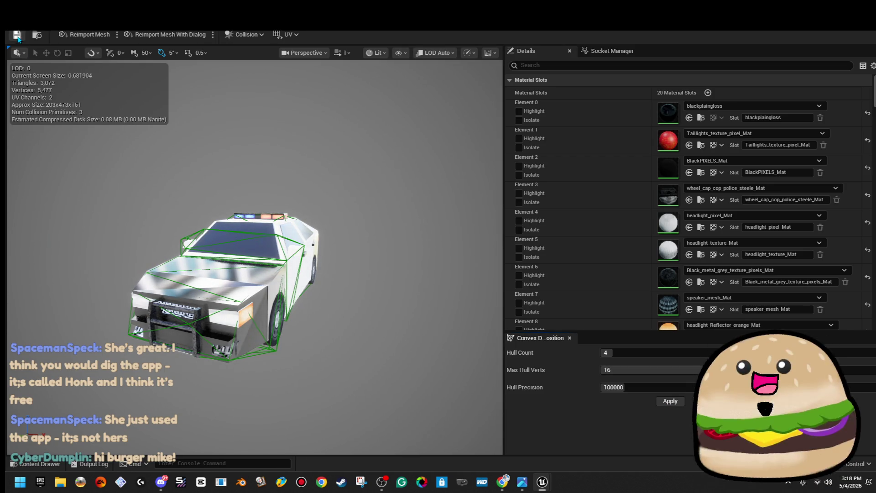
pyautogui.hotkey('alt', 'Tab')
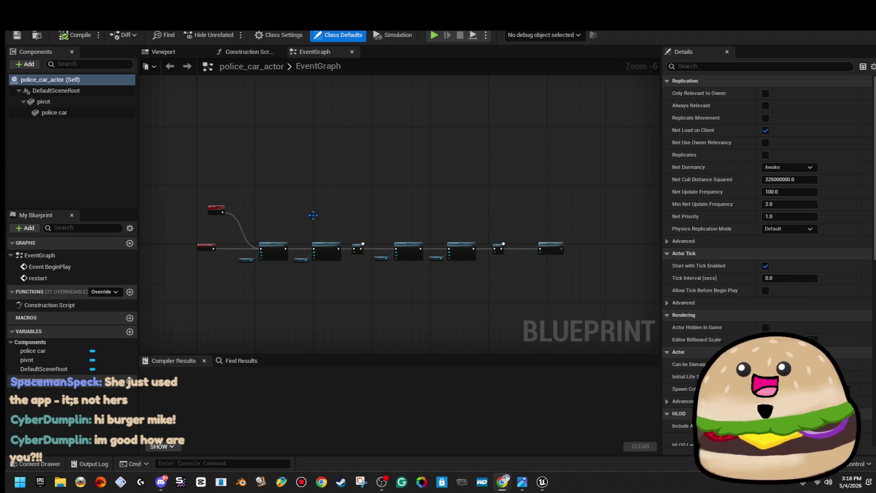
# - Search the Content Browser for 'police' and open police_car_actor maximised
pyautogui.moveTo(393, 11)
pyautogui.mouseDown()
pyautogui.moveTo(393, 73)
pyautogui.moveTo(469, 91)
pyautogui.mouseUp()
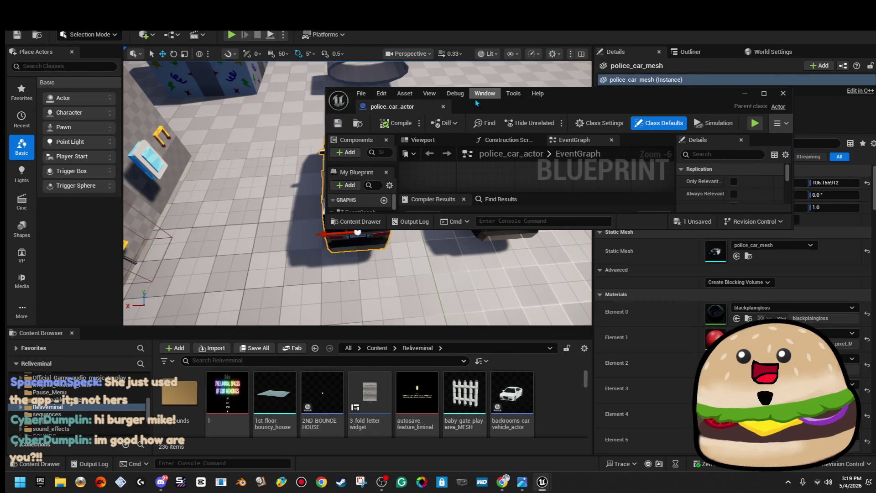
pyautogui.click(356, 363)
pyautogui.write('police')
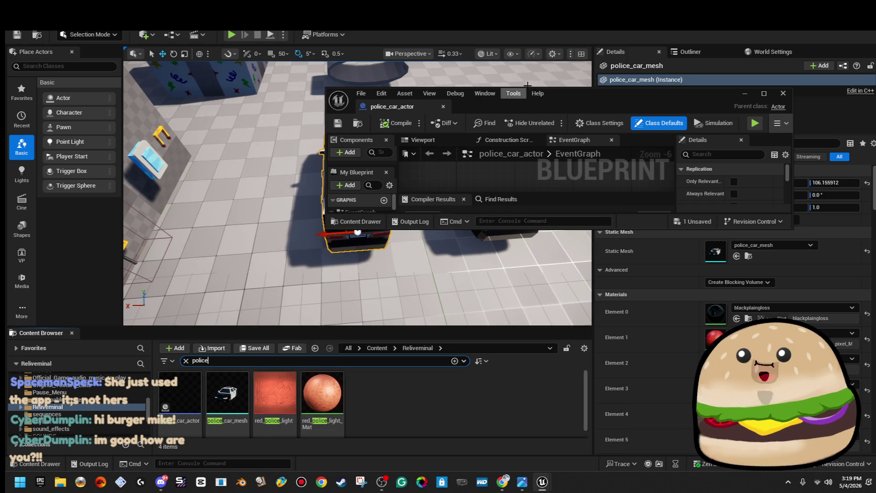
pyautogui.doubleClick(578, 104)
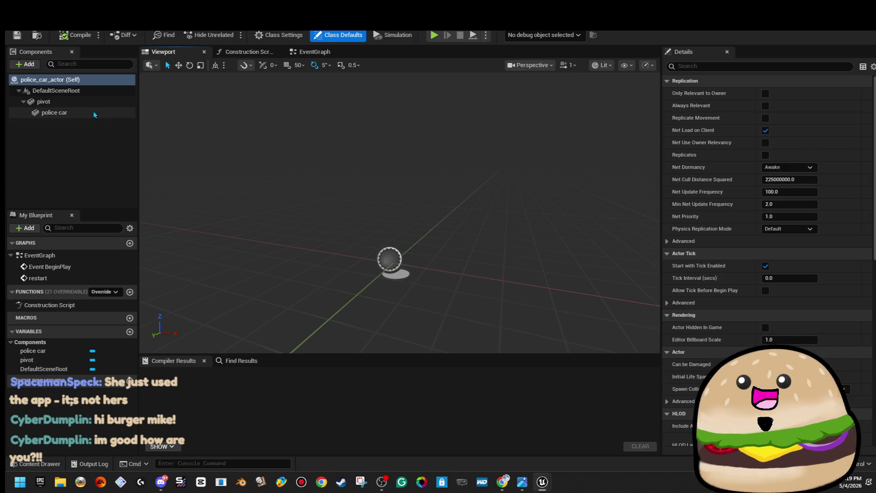
# - Assign police_car_mesh to the police car component and compile the blueprint
pyautogui.click(59, 112)
pyautogui.click(823, 242)
pyautogui.write('police car')
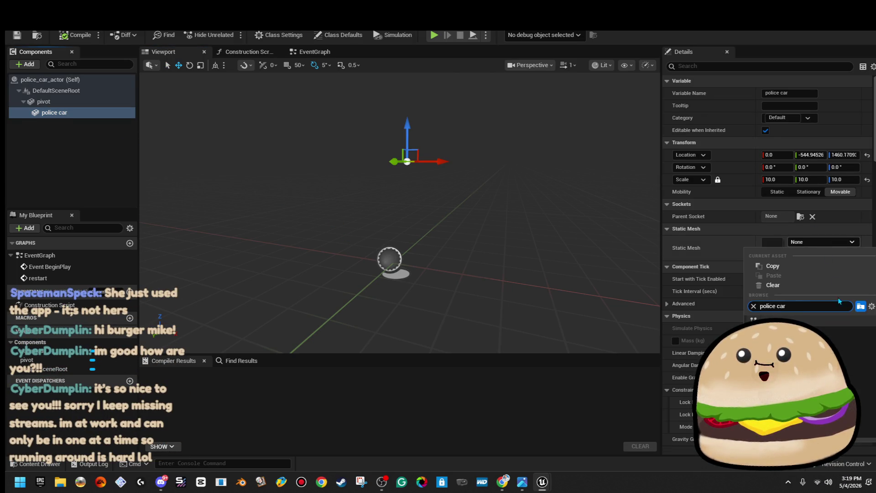
pyautogui.click(833, 332)
pyautogui.moveTo(399, 209); pyautogui.dragTo(368, 212)
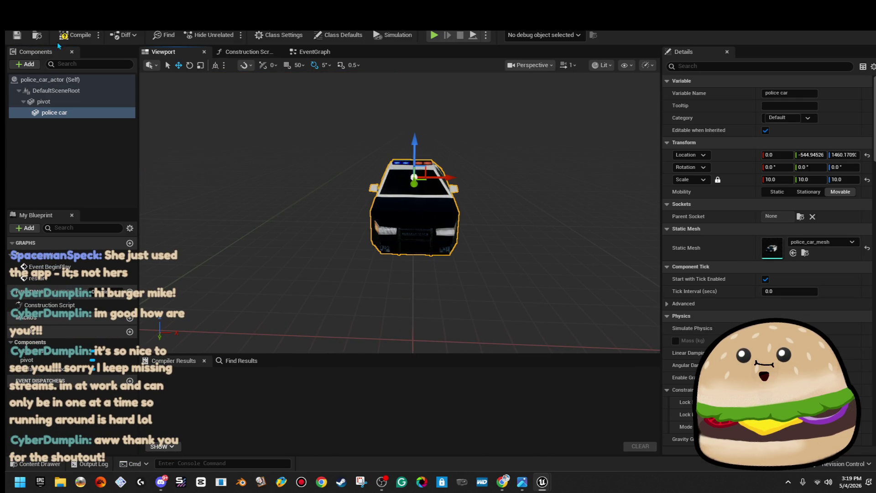
pyautogui.click(75, 36)
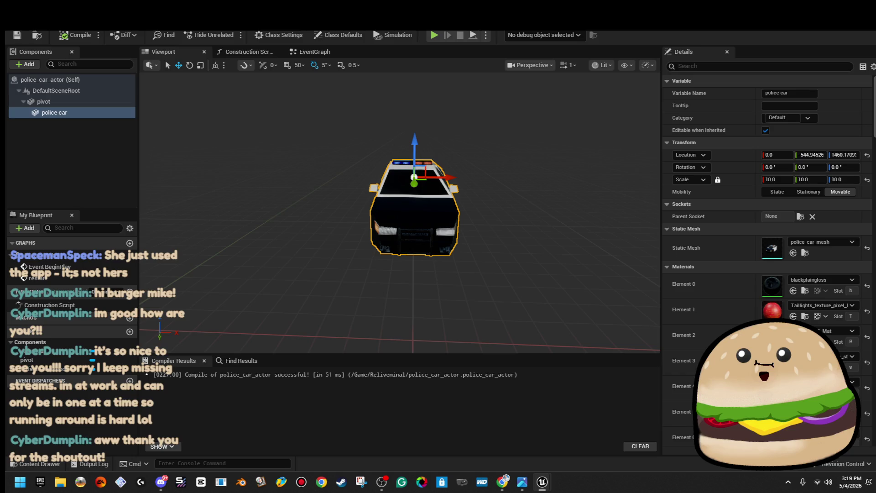
pyautogui.hotkey('ctrl', 'Tab')
# - Play From Here beside the police car and open the erroring Spawn_check_point blueprint
pyautogui.press('f')
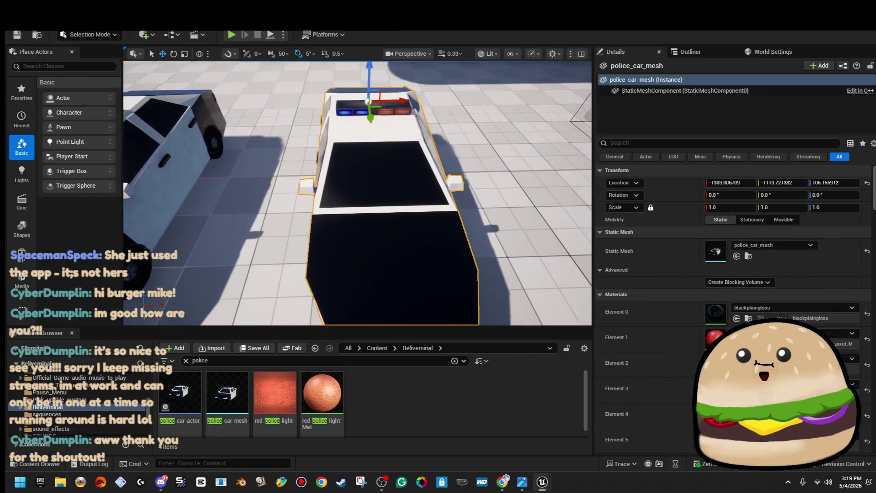
pyautogui.scroll(-5, 358, 193)
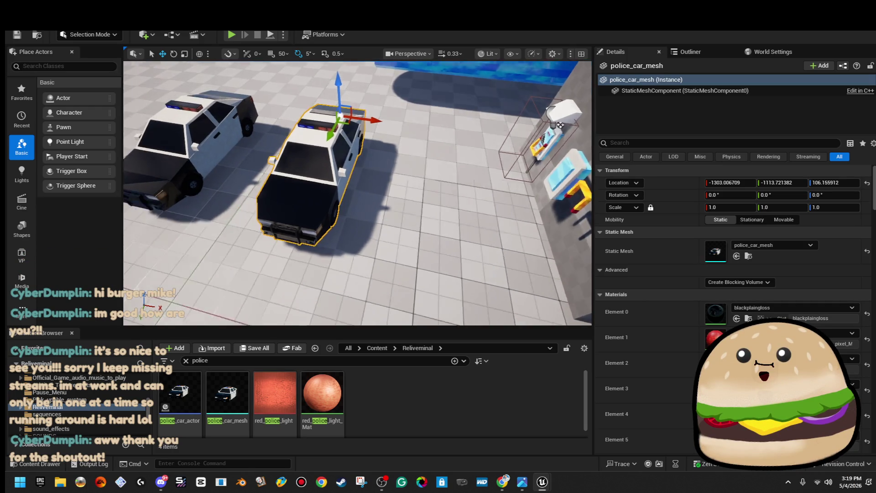
pyautogui.rightClick(255, 249)
pyautogui.click(297, 457)
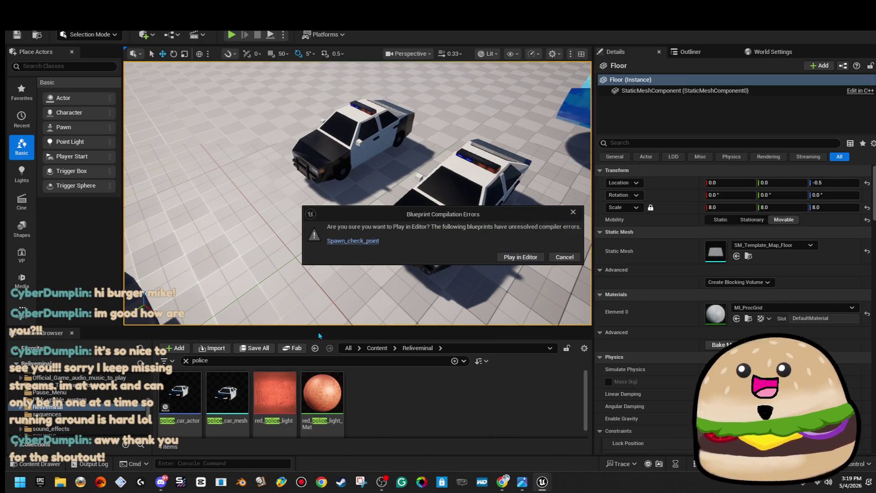
pyautogui.click(350, 243)
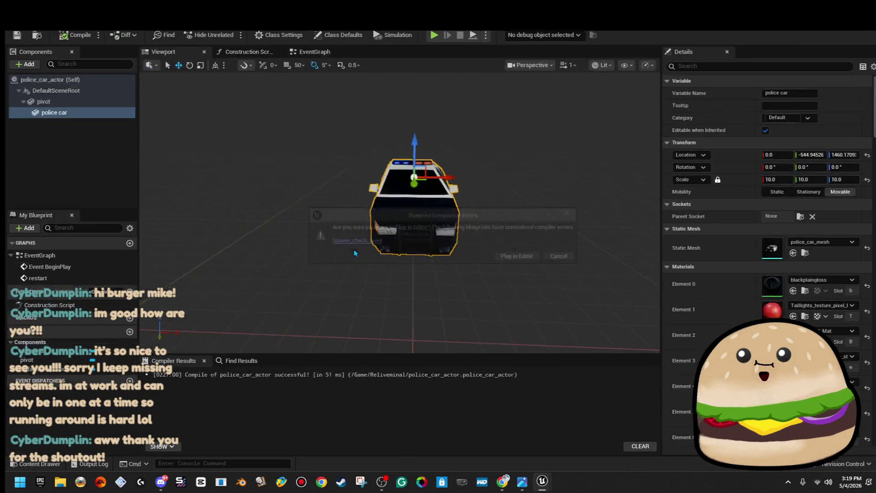
# - Delete Spawn_check_point's broken node, recompile, close it and go back to the level
pyautogui.click(320, 209)
pyautogui.press('Delete')
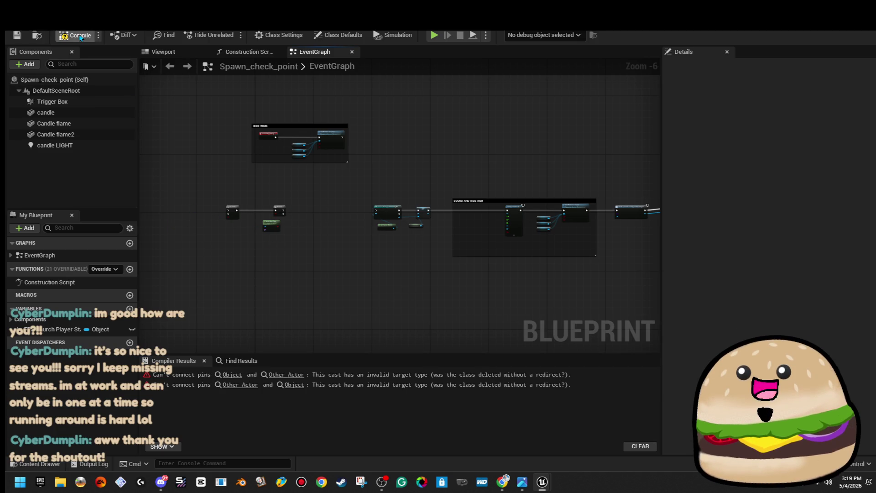
pyautogui.click(81, 36)
pyautogui.hotkey('ctrl', 'w')
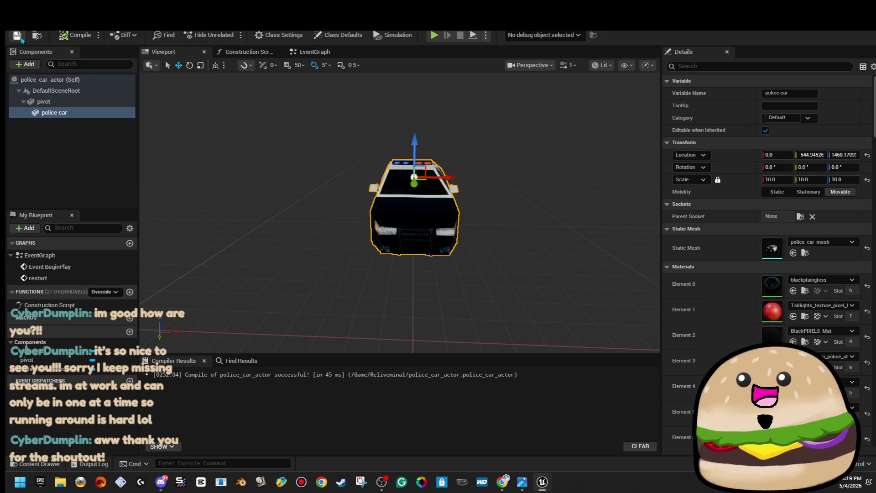
pyautogui.hotkey('ctrl', 'Tab')
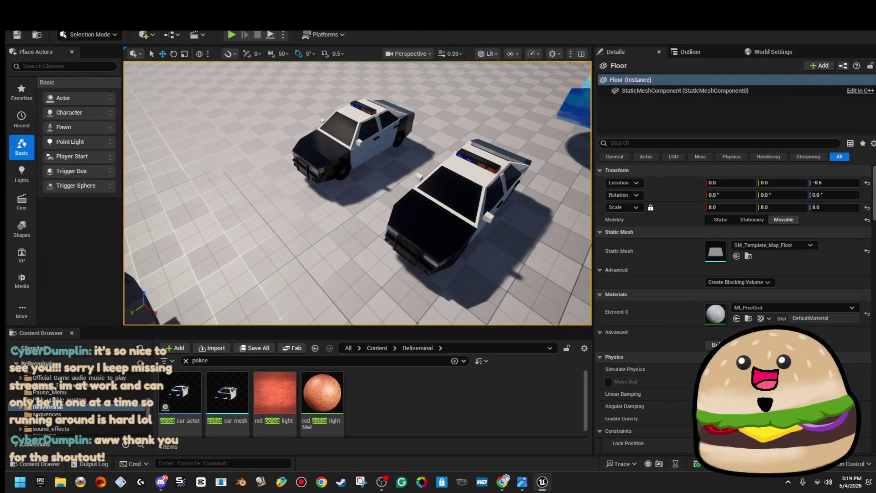
# - Test-play the level from a chosen spot, then stop with Esc
pyautogui.rightClick(268, 168)
pyautogui.click(354, 462)
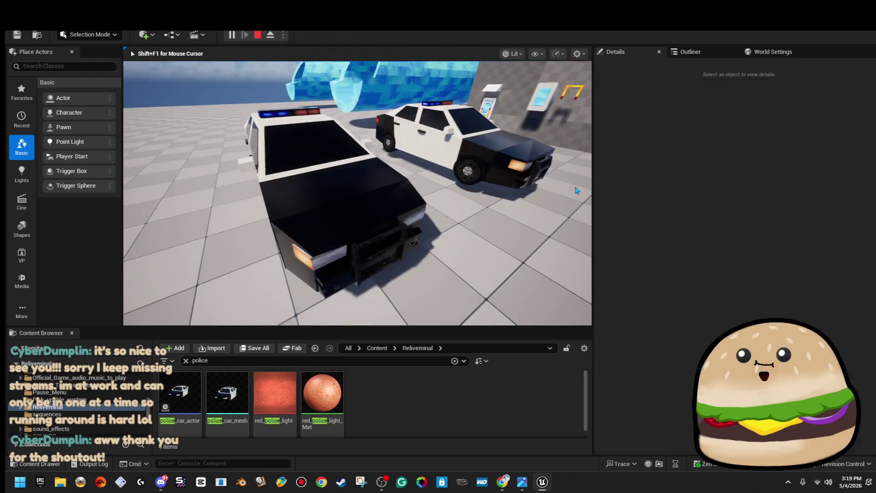
pyautogui.press('Escape')
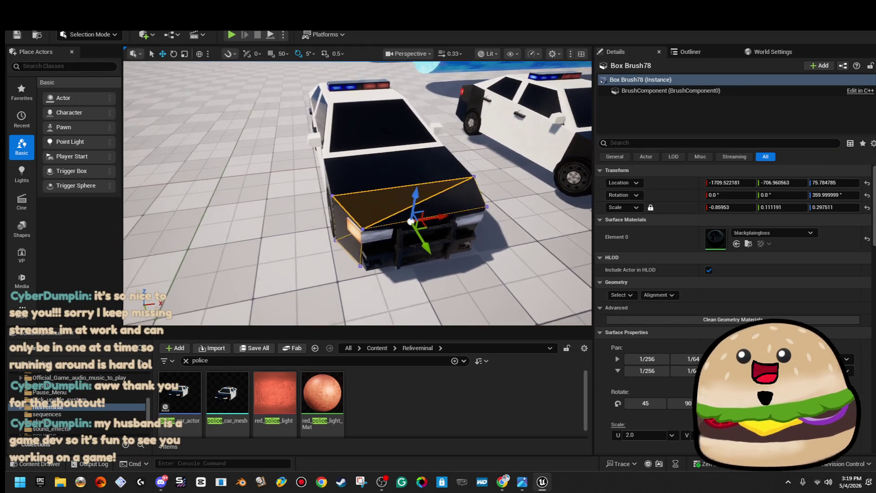
# - Place a new police_car_actor beside the other cars and open it for editing
pyautogui.moveTo(179, 392)
pyautogui.mouseDown()
pyautogui.moveTo(192, 182)
pyautogui.moveTo(232, 170)
pyautogui.mouseUp()
pyautogui.moveTo(317, 190); pyautogui.dragTo(318, 190)
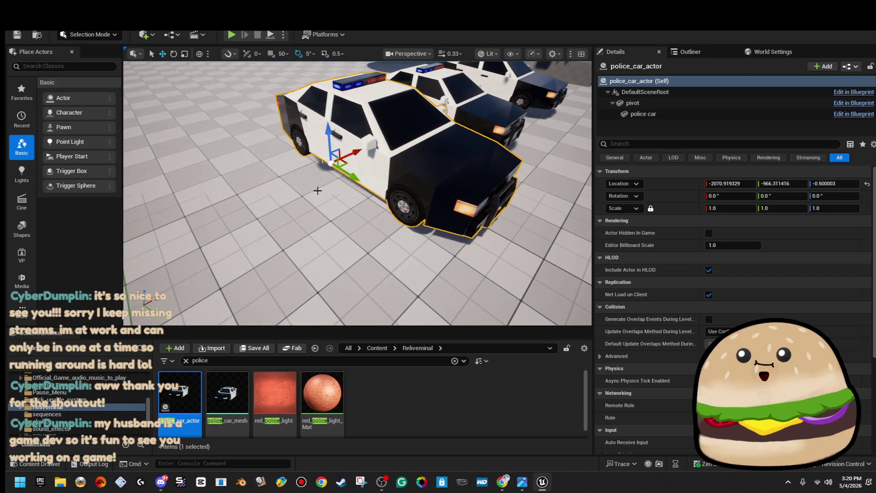
pyautogui.moveTo(357, 165); pyautogui.dragTo(357, 165)
pyautogui.rightClick(386, 133)
pyautogui.click(452, 175)
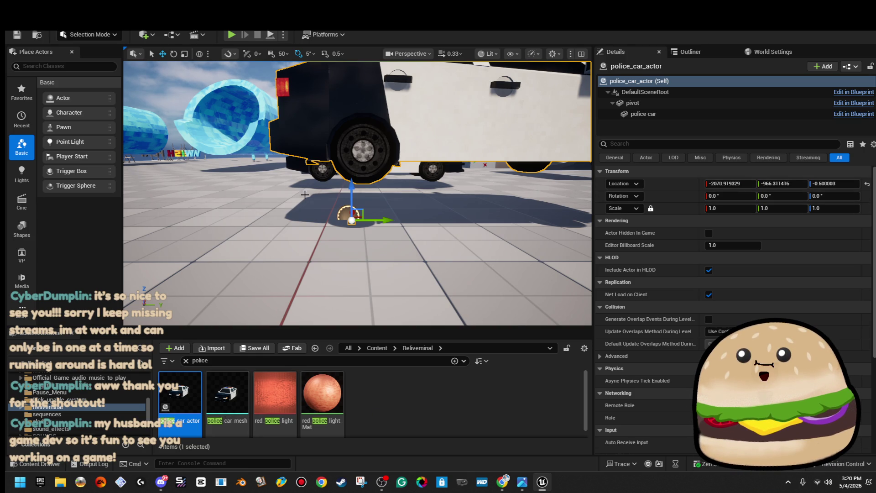
pyautogui.rightClick(357, 139)
pyautogui.click(411, 172)
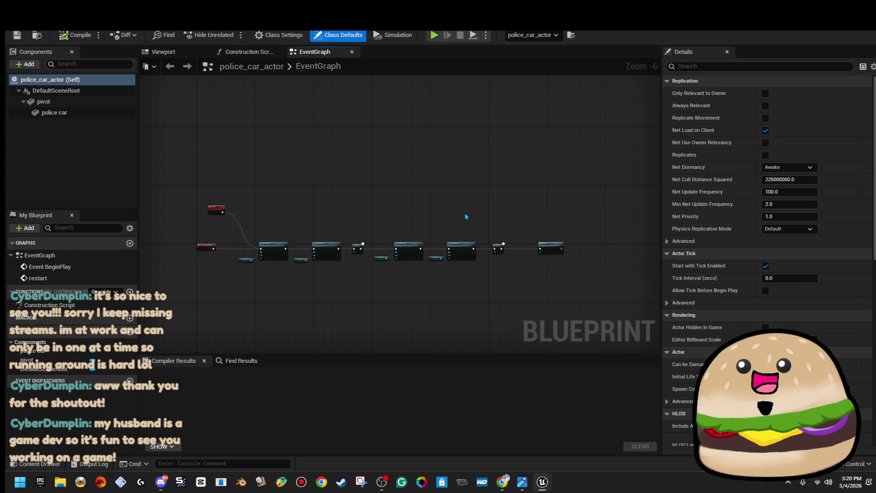
# - Move the police car component to Y -2045.09, Z 767.00 in the Blueprint viewport
pyautogui.click(171, 54)
pyautogui.doubleClick(54, 113)
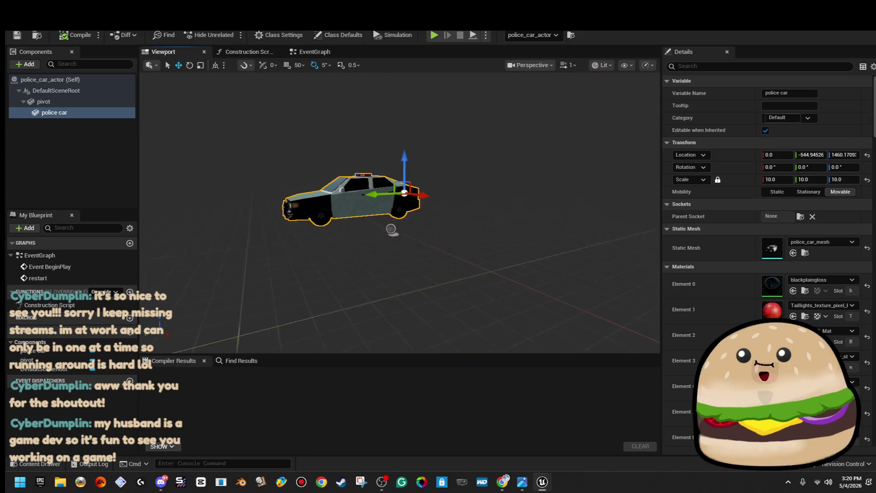
pyautogui.scroll(5, 399, 212)
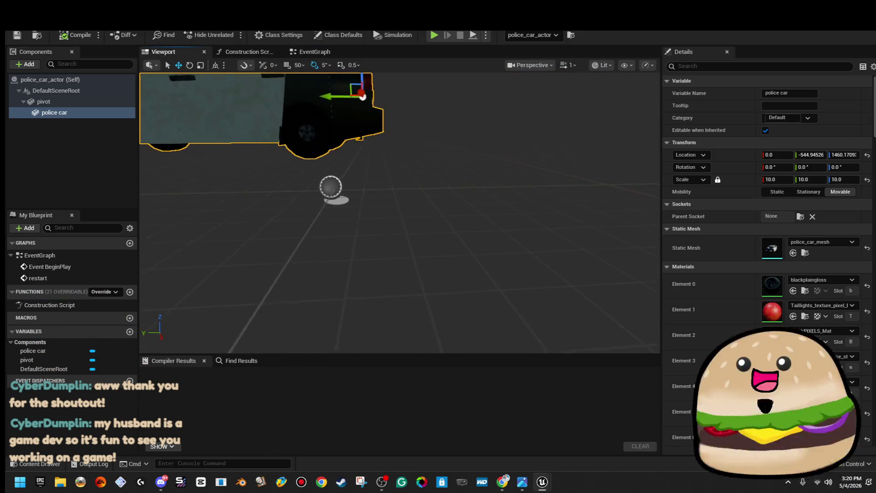
pyautogui.scroll(-3, 500, 127)
pyautogui.moveTo(415, 165)
pyautogui.mouseDown()
pyautogui.moveTo(493, 180)
pyautogui.moveTo(475, 187)
pyautogui.mouseUp()
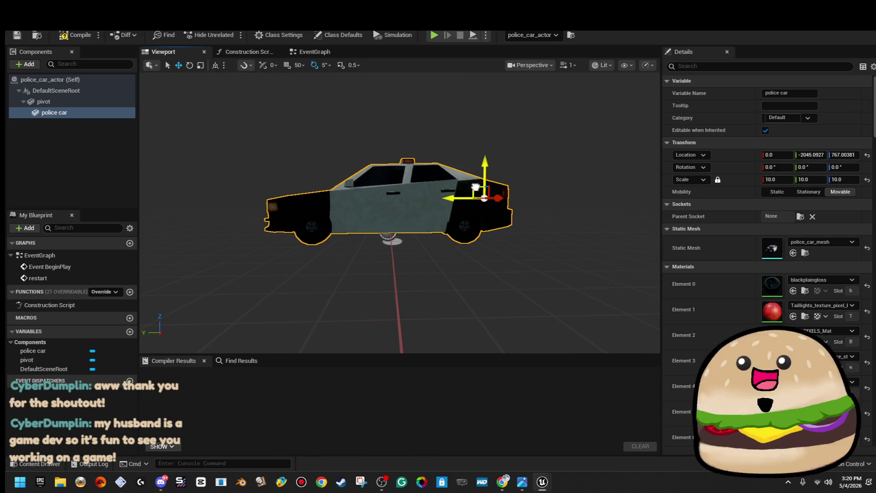
pyautogui.scroll(5, 475, 187)
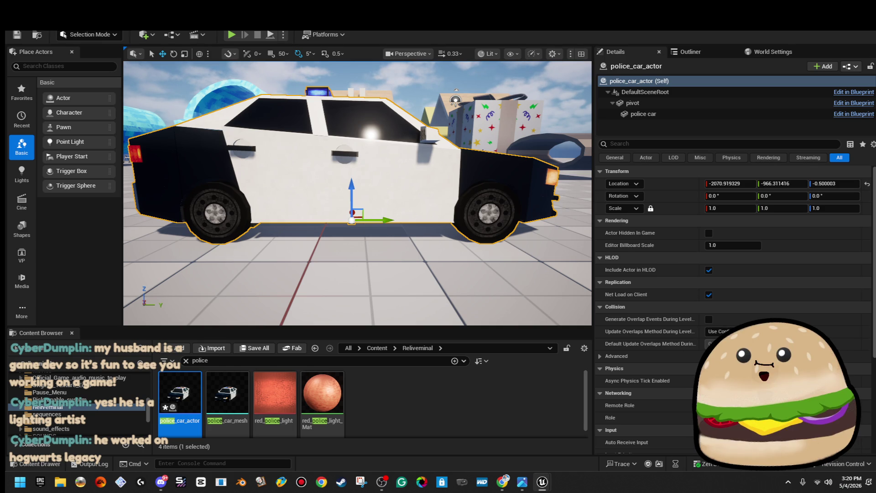
# - Inspect the car from the front and reopen police_car_actor's event graph
pyautogui.moveTo(412, 161); pyautogui.dragTo(422, 177)
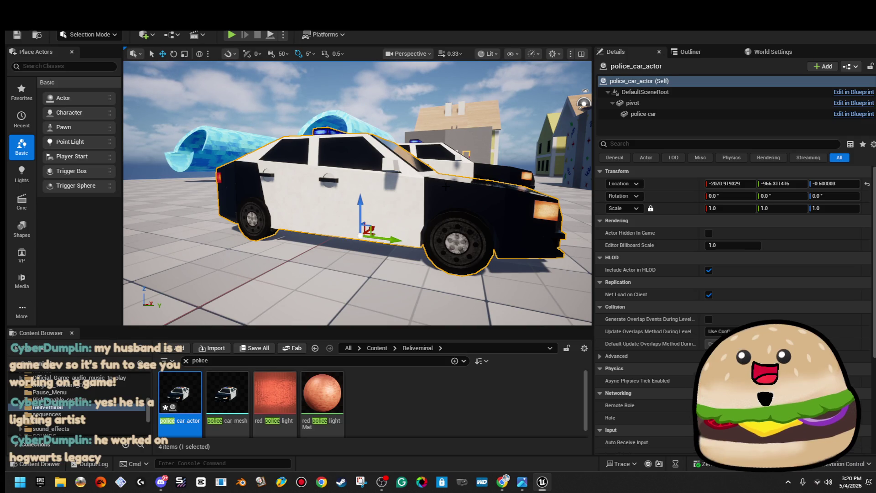
pyautogui.moveTo(445, 186); pyautogui.dragTo(447, 186)
pyautogui.rightClick(416, 154)
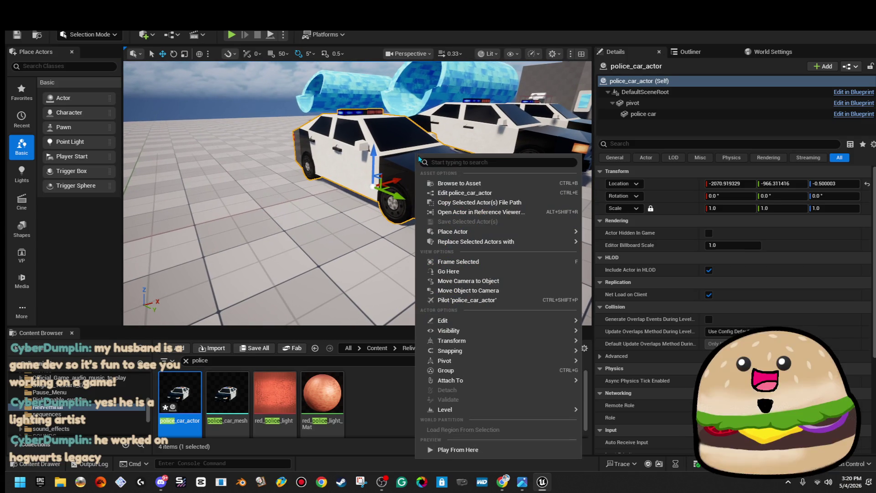
pyautogui.click(466, 189)
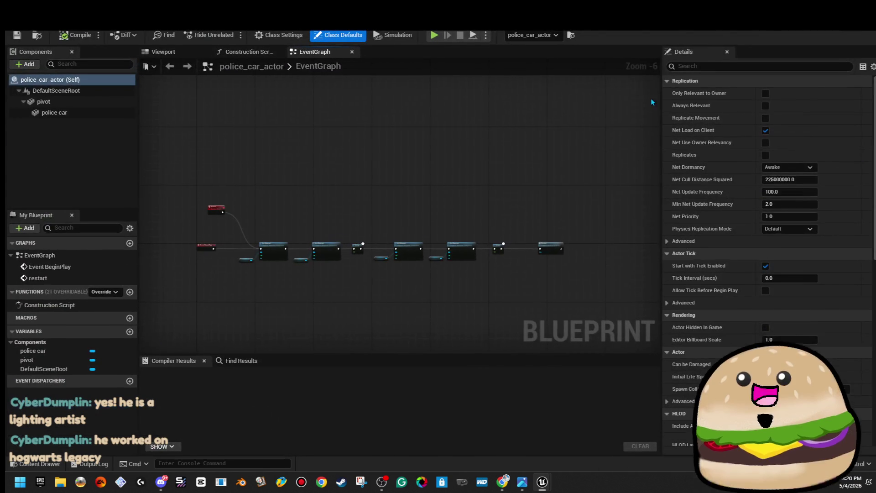
# - Compile police_car_actor and test-play from the floor to watch the roof lights
pyautogui.click(74, 35)
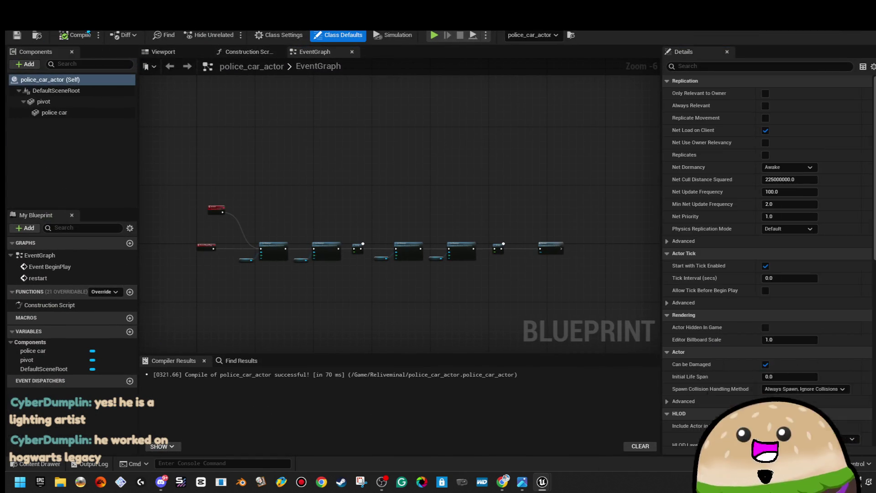
pyautogui.click(137, 23)
pyautogui.rightClick(308, 246)
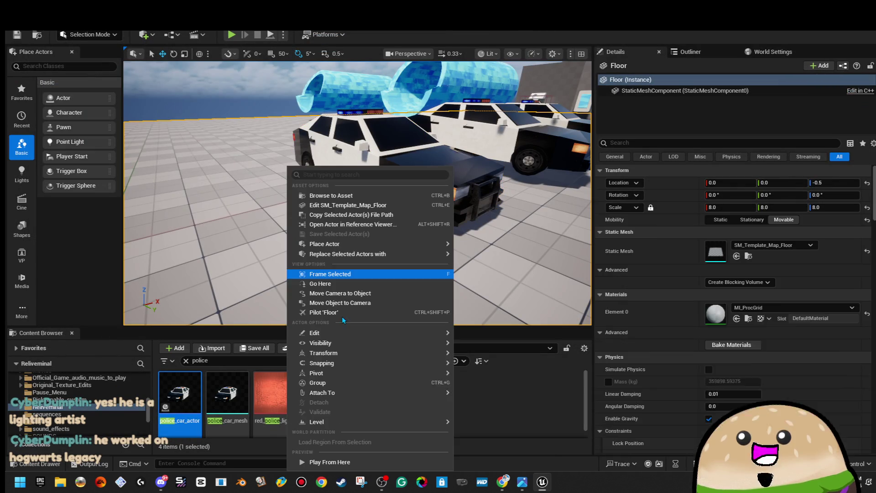
pyautogui.click(319, 463)
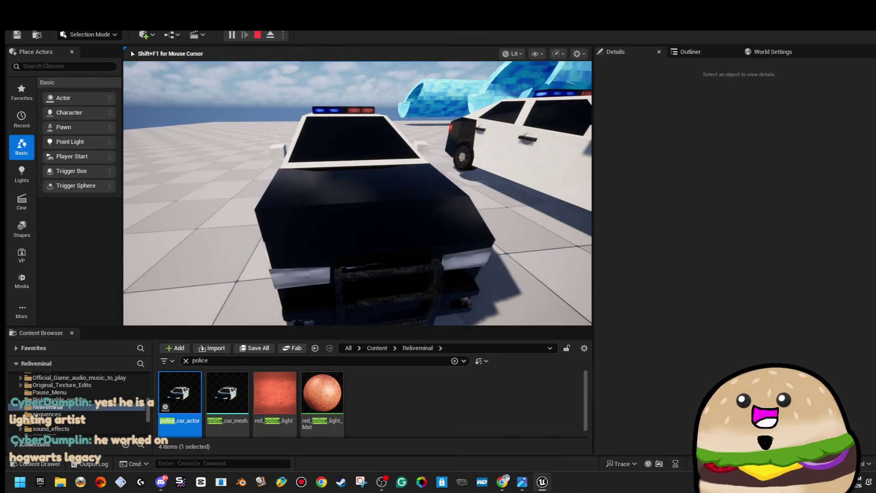
pyautogui.press('Escape')
# - Reopen police_car_actor's event graph with the restart and BeginPlay events in view
pyautogui.rightClick(372, 161)
pyautogui.click(425, 203)
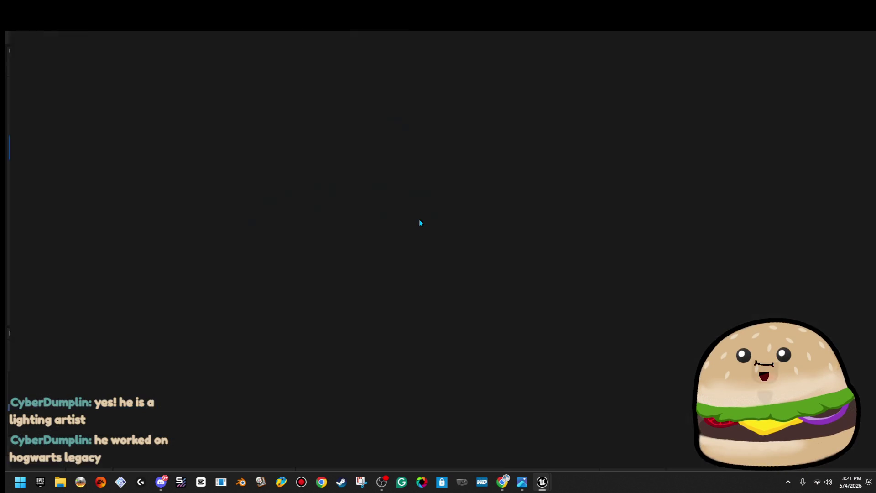
pyautogui.scroll(4, 297, 228)
pyautogui.moveTo(297, 228)
pyautogui.mouseDown()
pyautogui.moveTo(492, 163)
pyautogui.moveTo(655, 188)
pyautogui.moveTo(512, 151)
pyautogui.mouseUp()
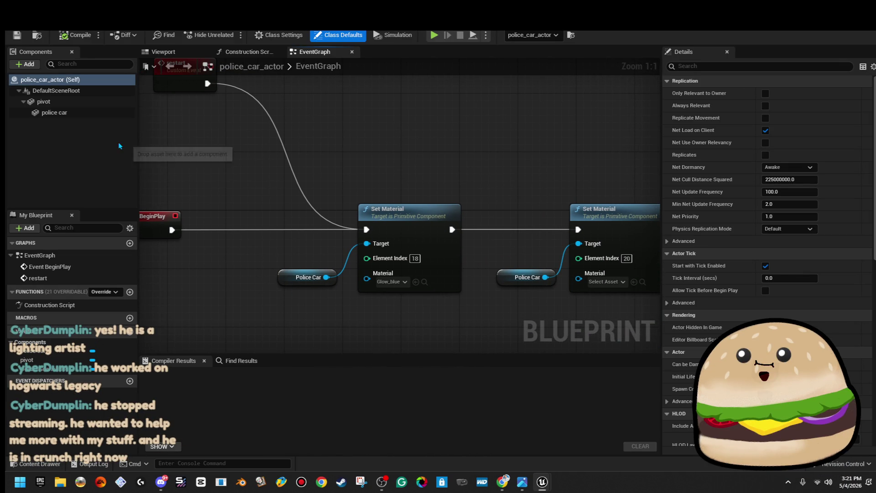
# - Compare the police car mesh's material slots with each Set Material node's Element Index
pyautogui.click(86, 114)
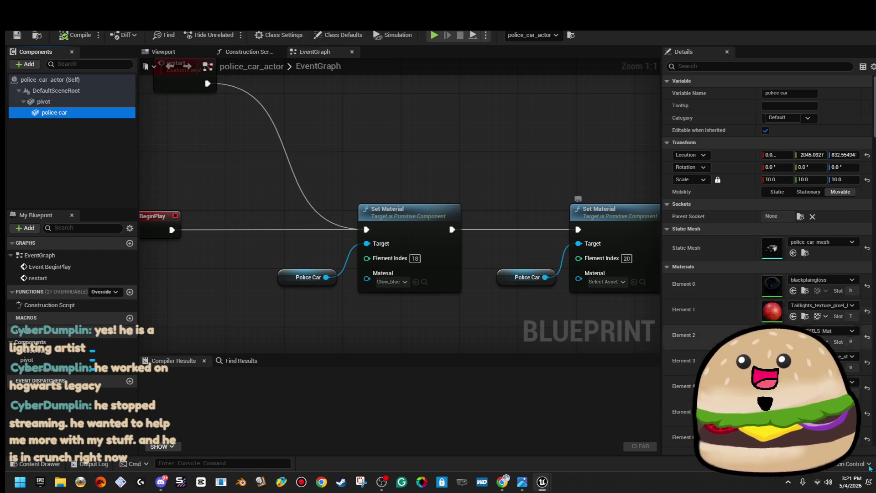
pyautogui.scroll(-10, 766, 228)
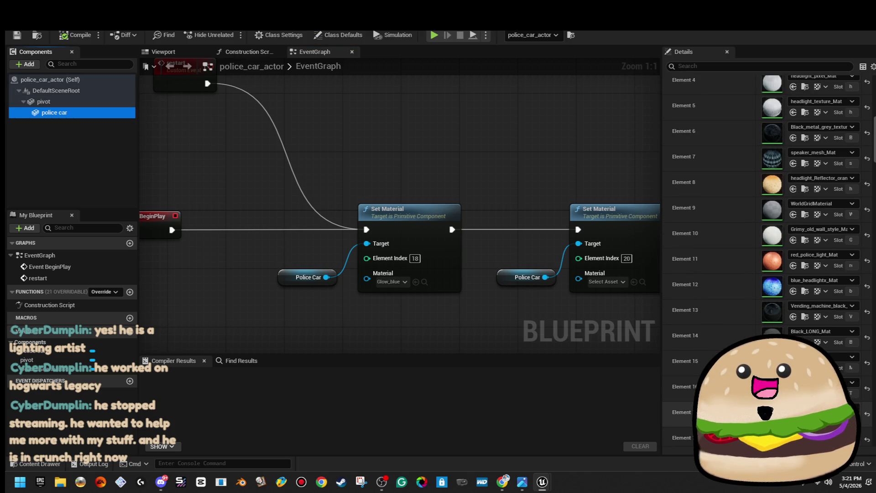
pyautogui.click(415, 259)
pyautogui.moveTo(514, 181); pyautogui.dragTo(207, 127)
pyautogui.click(648, 211)
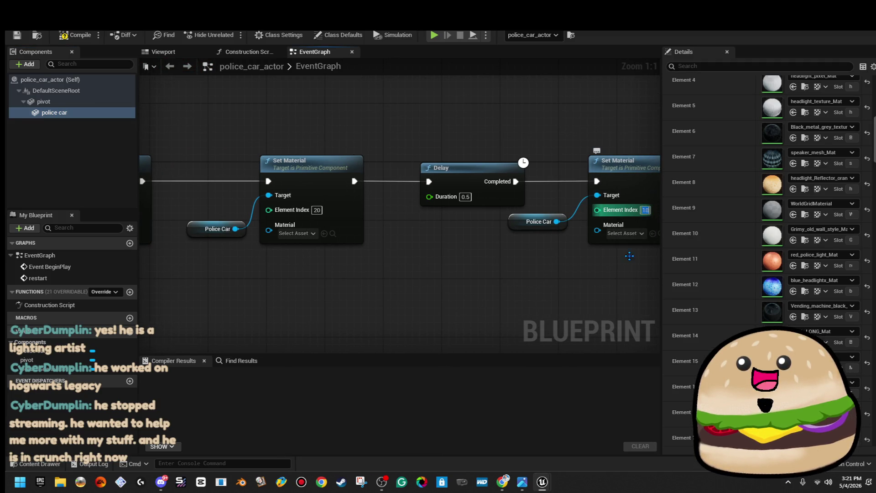
pyautogui.moveTo(555, 285); pyautogui.dragTo(641, 275)
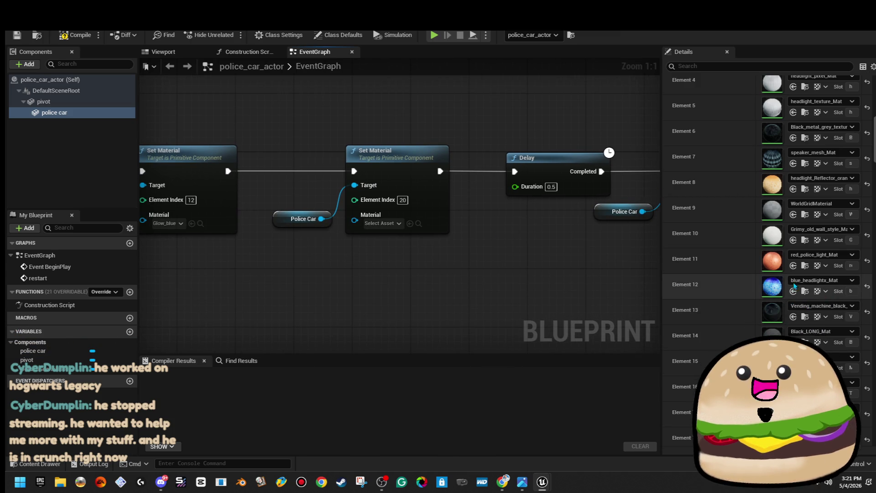
# - Edit the material node's Element Index 20 value, then switch back to the level
pyautogui.click(403, 200)
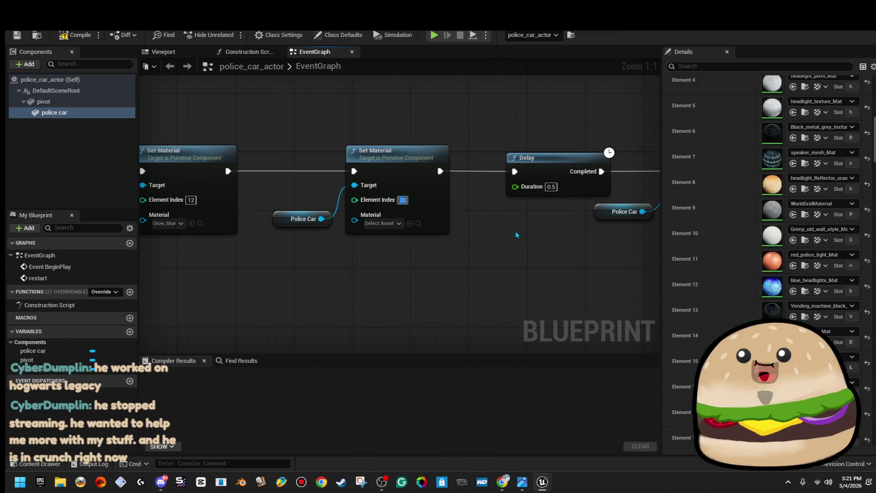
pyautogui.moveTo(516, 231); pyautogui.dragTo(253, 231)
pyautogui.moveTo(511, 215); pyautogui.dragTo(340, 215)
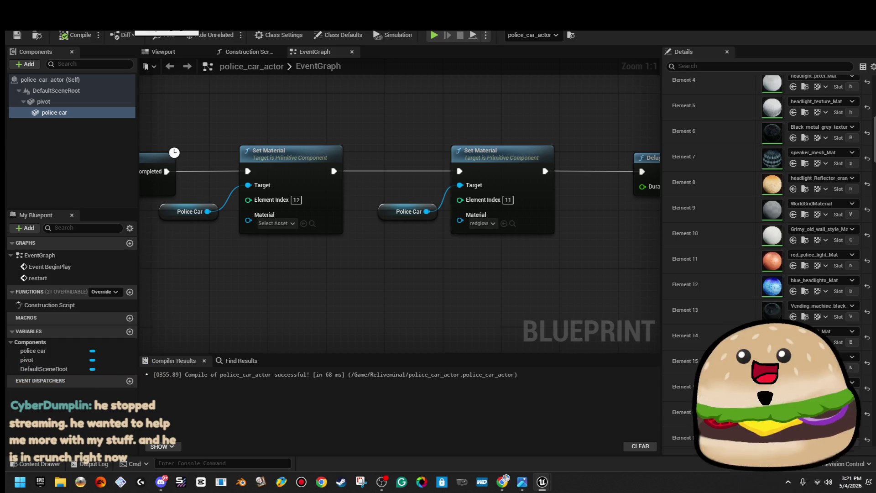
pyautogui.hotkey('alt', 'Tab')
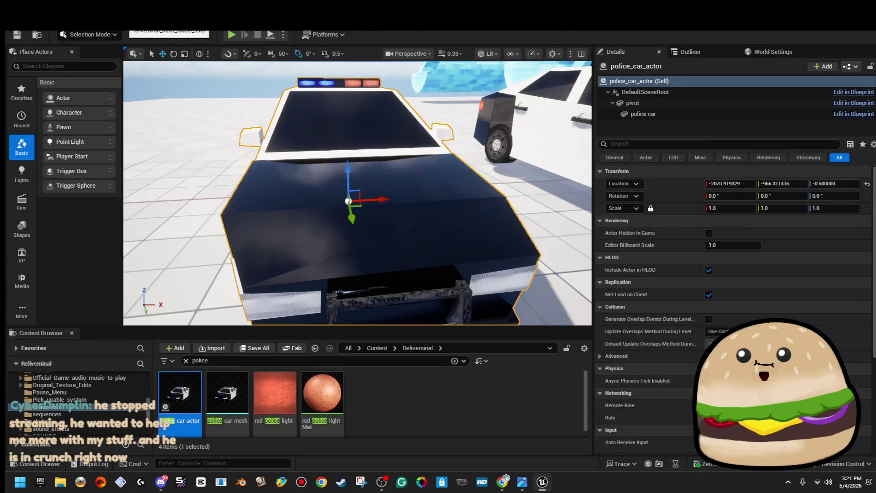
# - Start the level with Play From Here from the floor spot
pyautogui.scroll(-10, 394, 251)
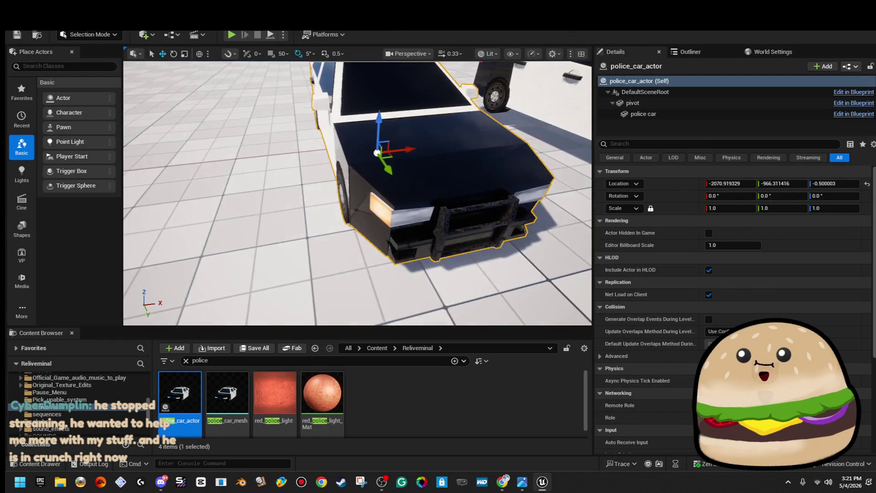
pyautogui.rightClick(355, 167)
pyautogui.click(395, 461)
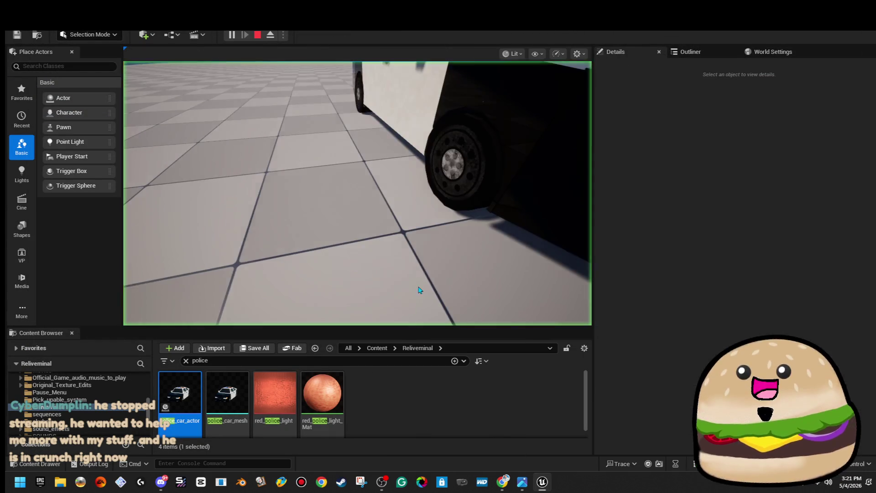
# - Drive the police car with W past the other cars to watch its flashing roof lights
pyautogui.press('w')
pyautogui.press('w')
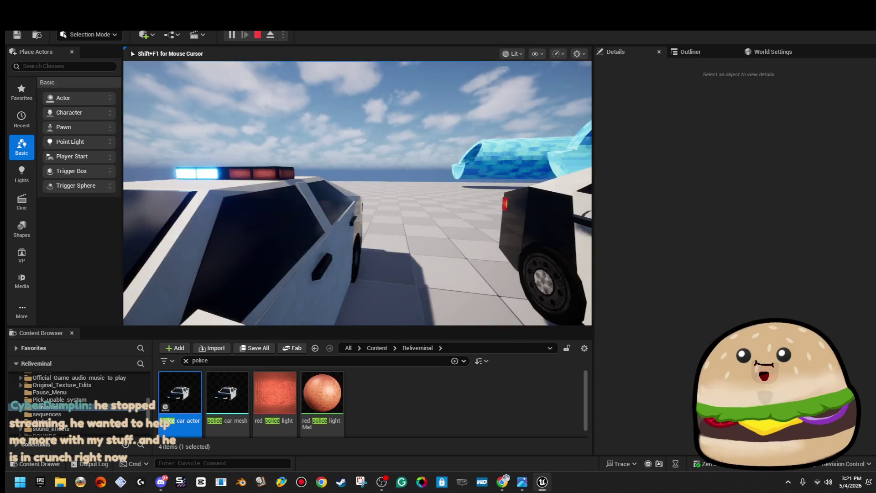
pyautogui.press('w')
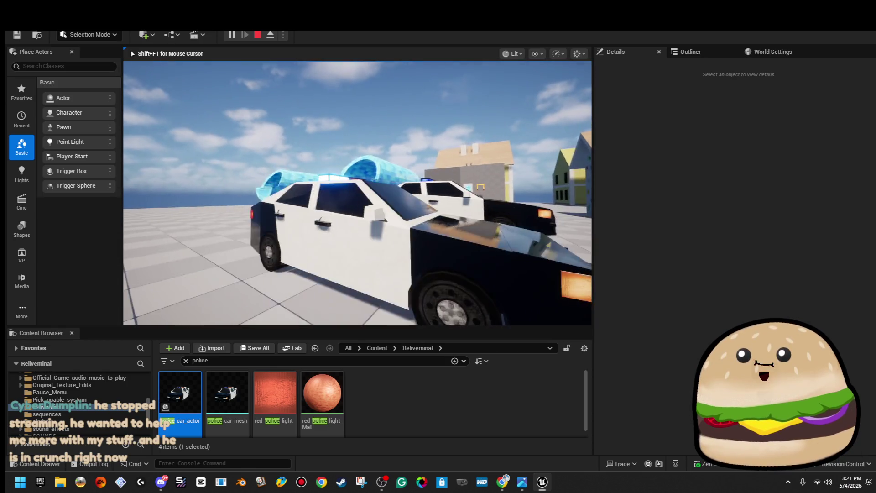
pyautogui.press('w')
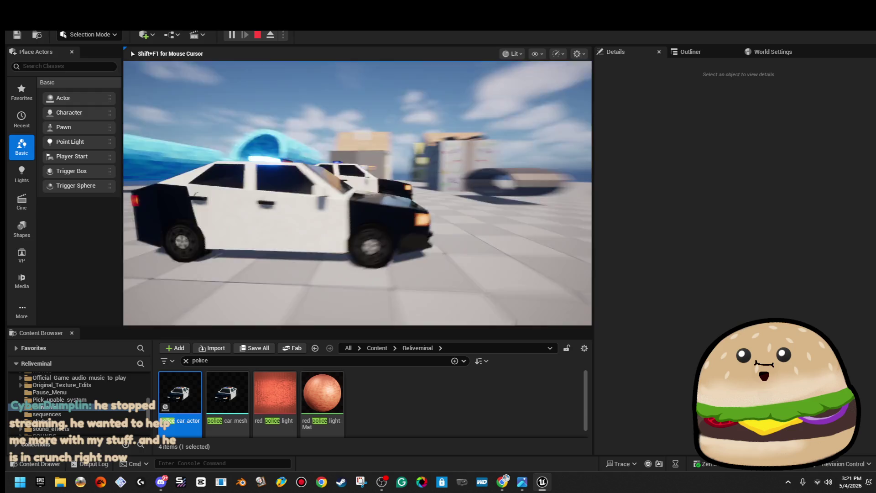
pyautogui.press('w')
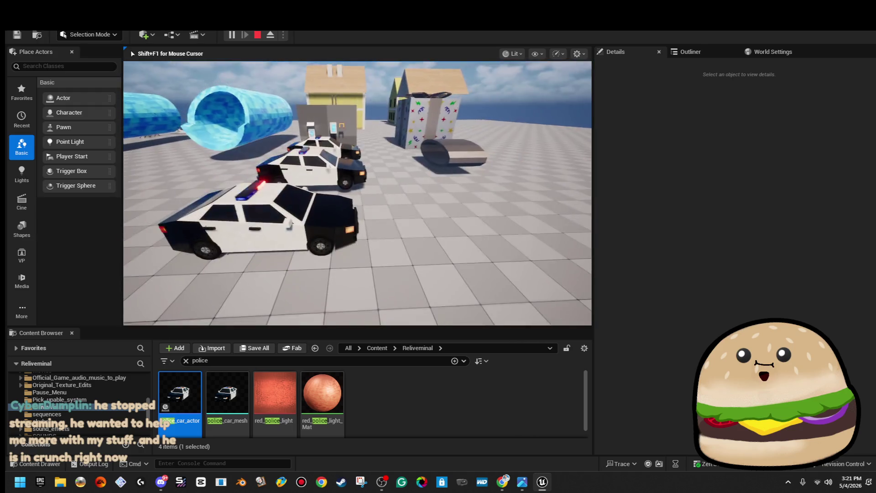
pyautogui.press('w')
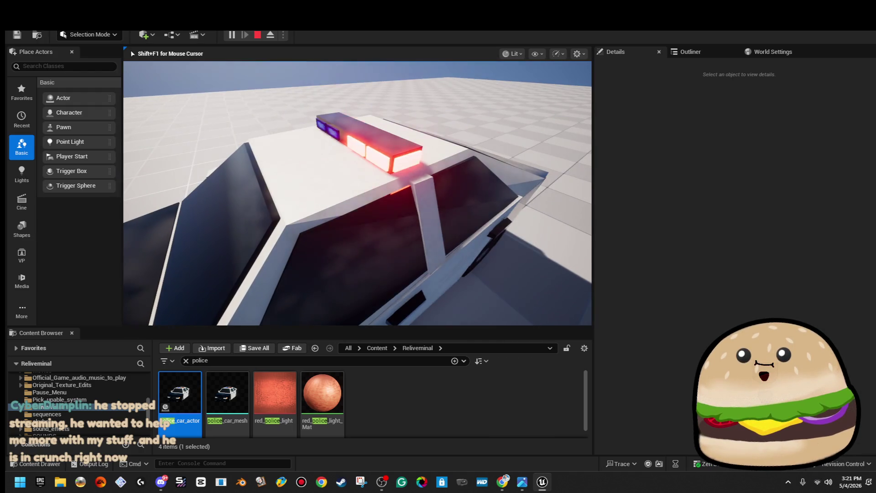
pyautogui.press('w')
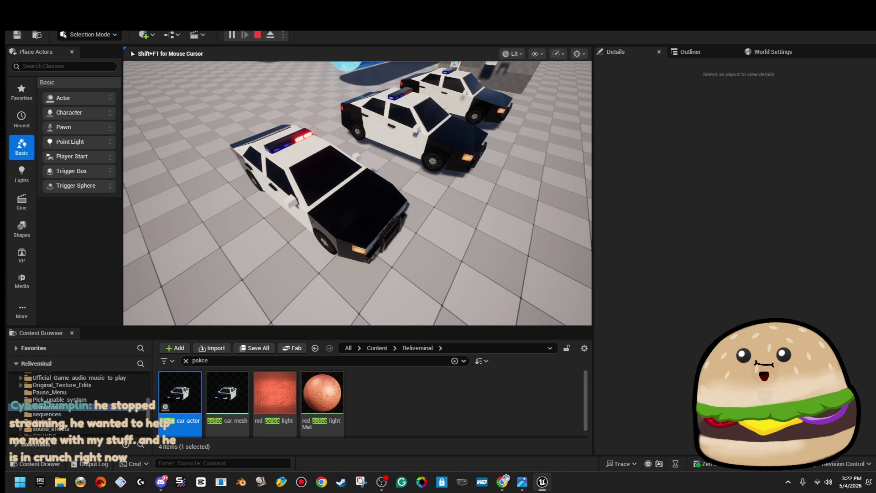
pyautogui.press('w')
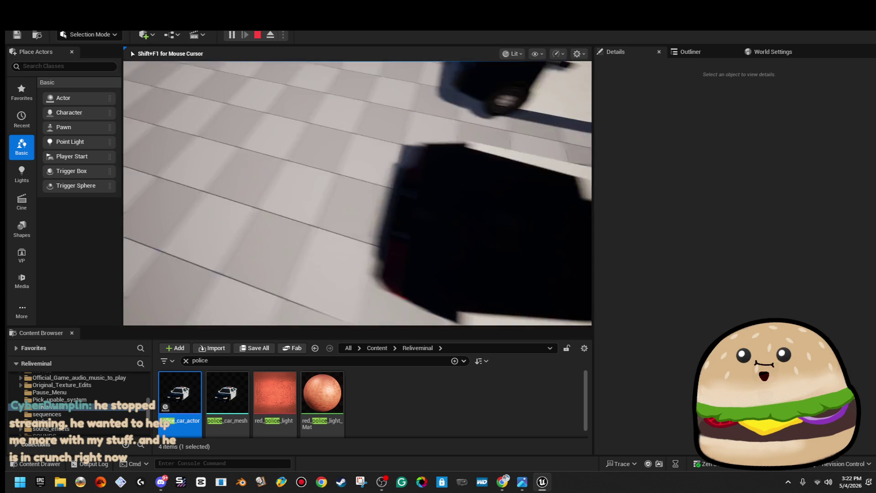
pyautogui.press('w')
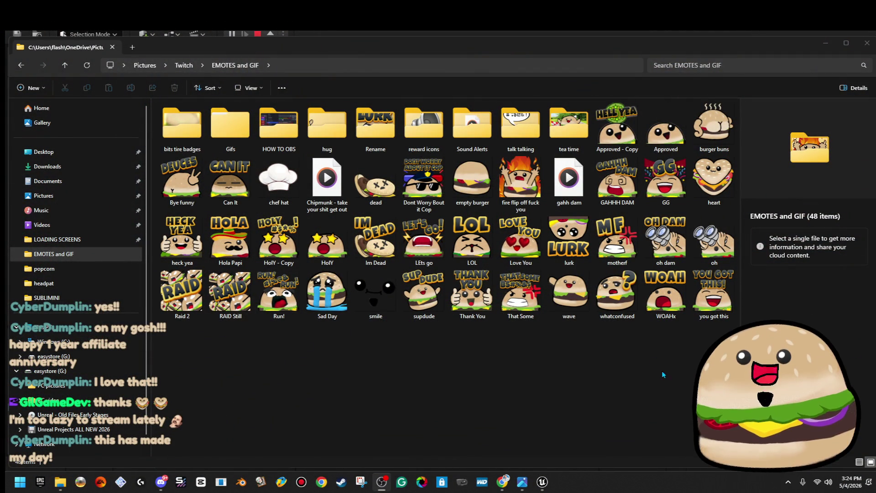
# - Preview the clap hands meme GIF from Gifs > clap hands, then close it
pyautogui.doubleClick(215, 121)
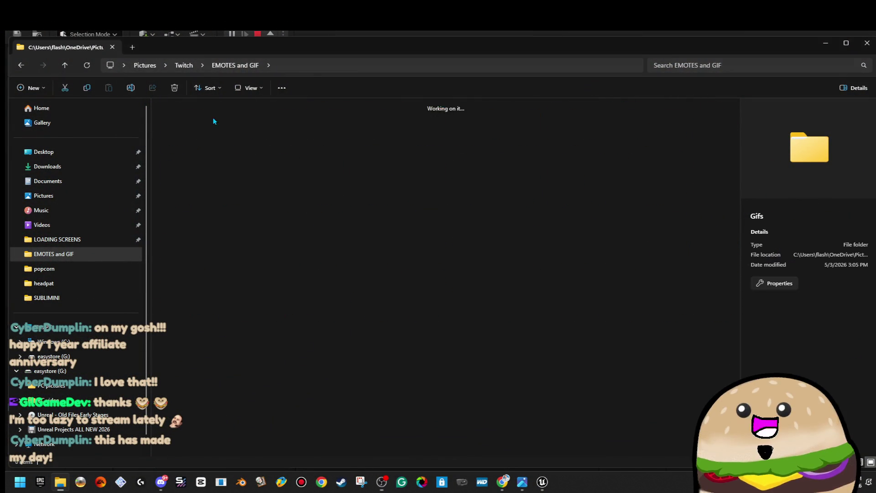
pyautogui.doubleClick(277, 136)
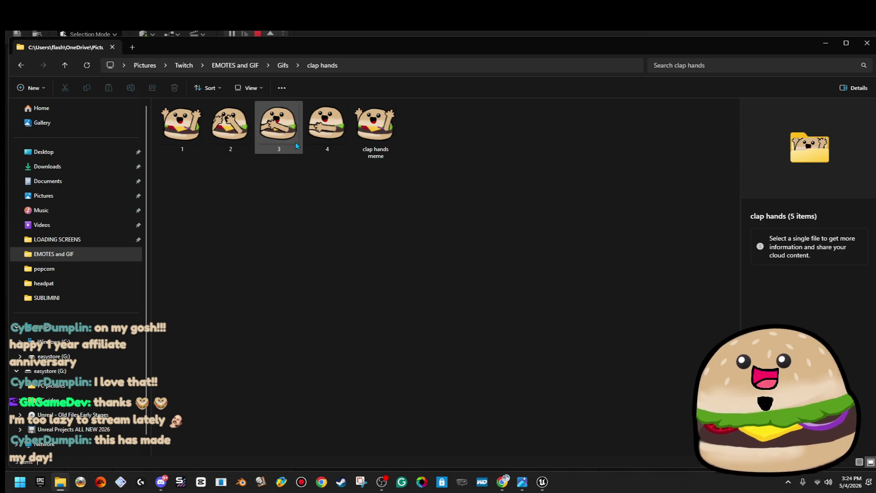
pyautogui.doubleClick(376, 126)
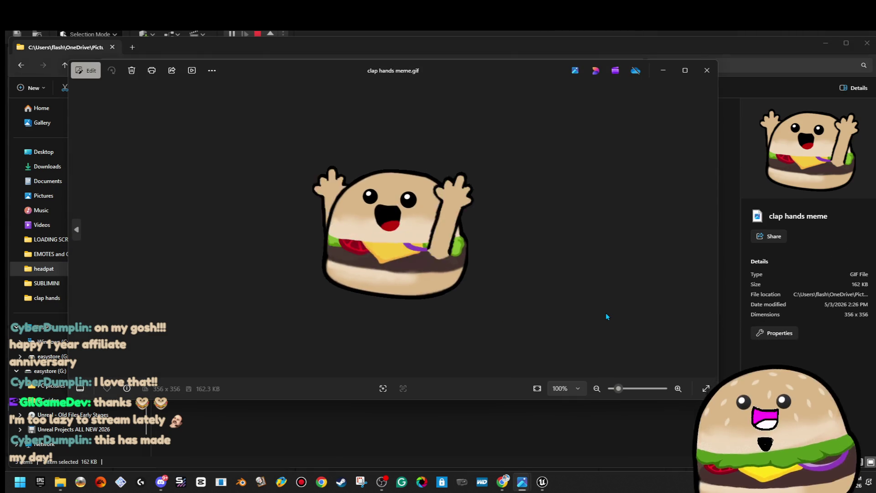
pyautogui.scroll(1, 584, 244)
pyautogui.scroll(6, 583, 242)
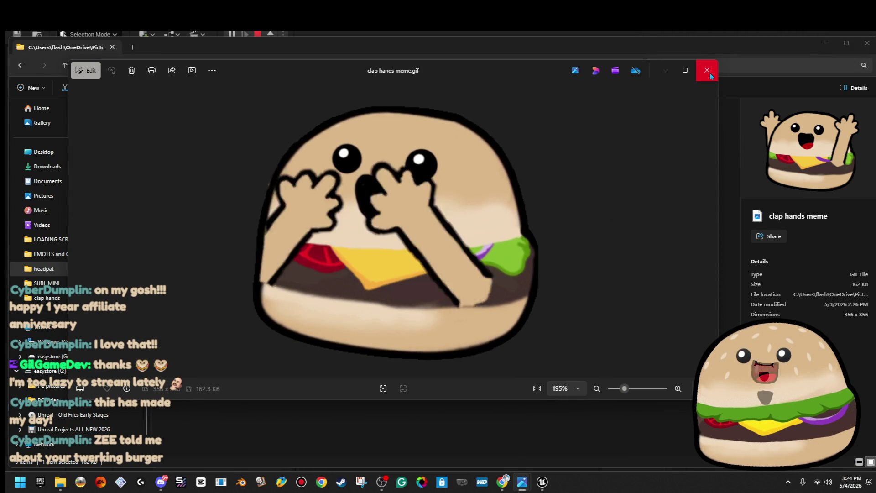
pyautogui.click(710, 73)
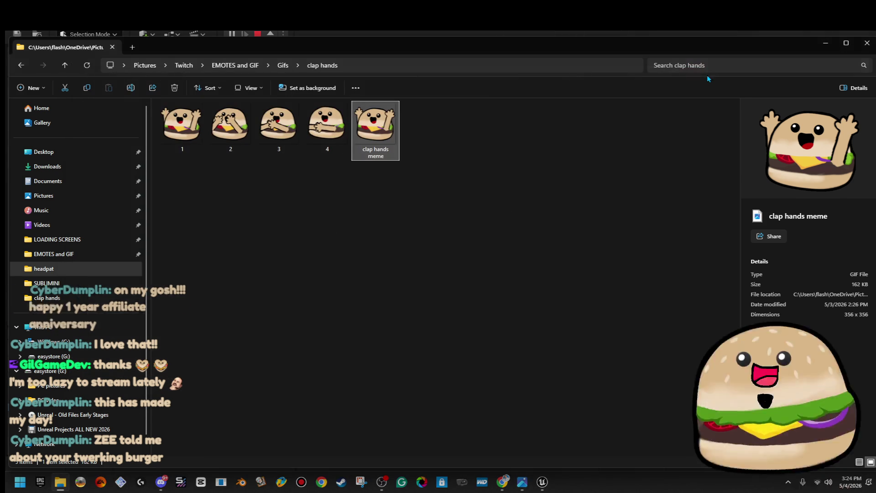
pyautogui.click(279, 67)
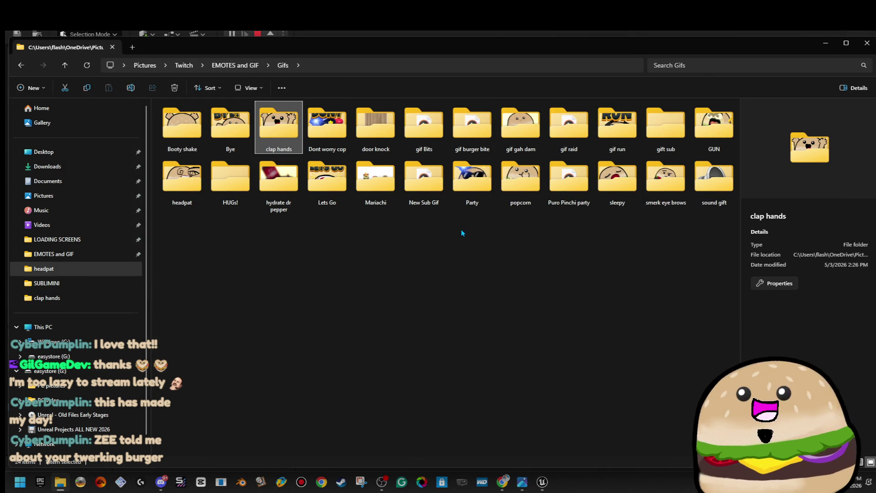
# - Preview the flaming burger emote in EMOTES and GIF, close it, and reopen the Gifs folder
pyautogui.click(221, 72)
pyautogui.click(358, 307)
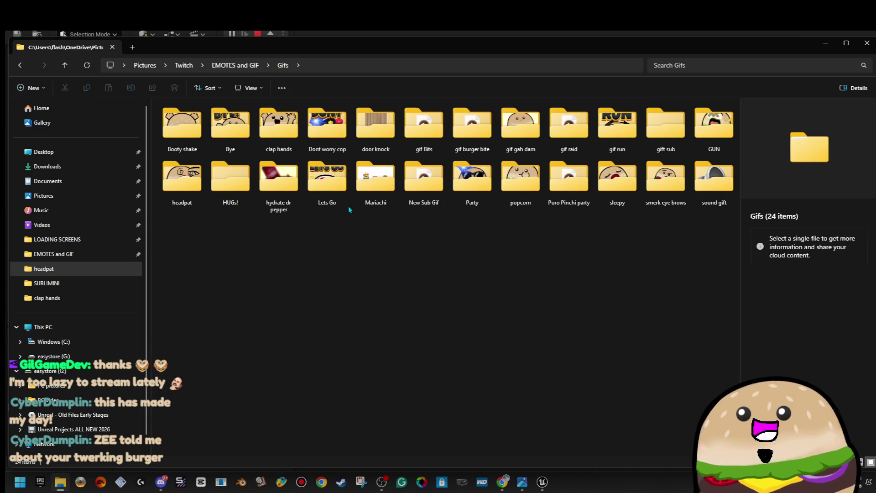
pyautogui.click(243, 65)
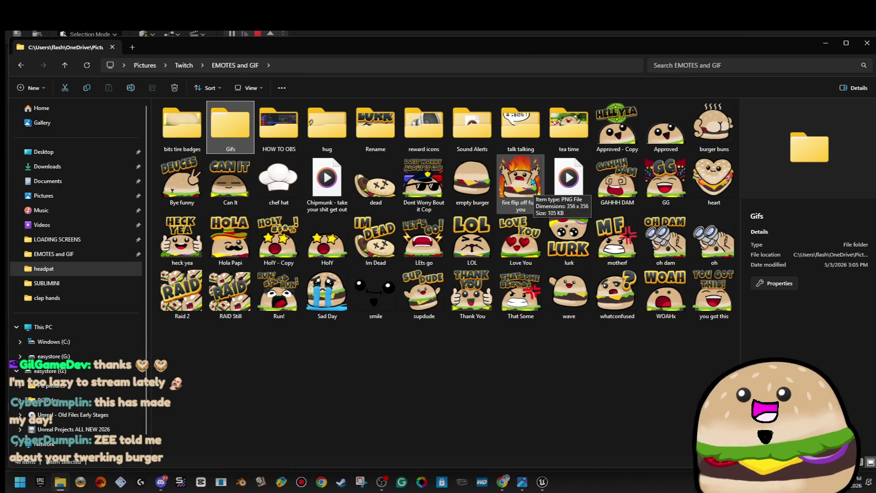
pyautogui.doubleClick(531, 181)
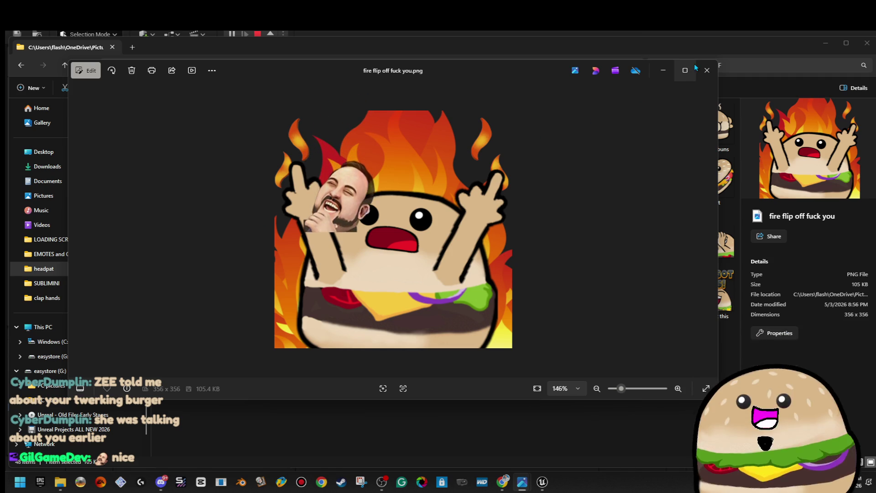
pyautogui.click(705, 68)
pyautogui.doubleClick(231, 124)
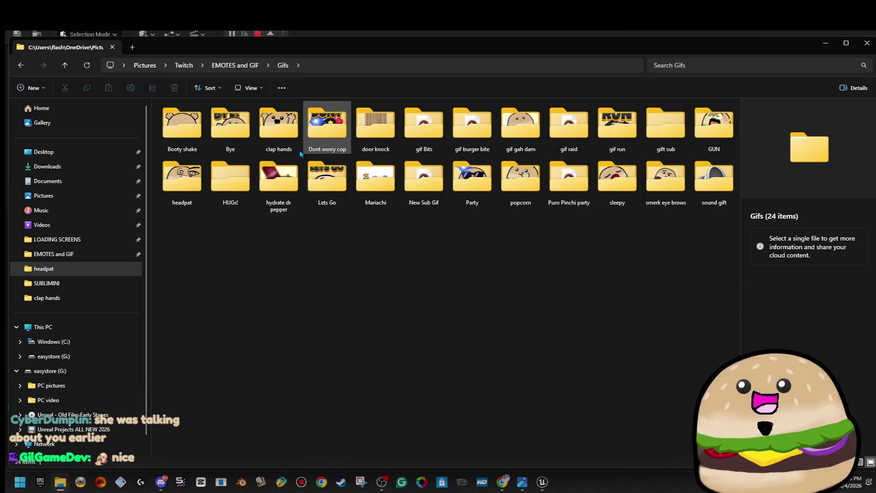
# - Preview the booty shake GIF from the Booty shake folder, then return to Gifs
pyautogui.doubleClick(181, 124)
pyautogui.doubleClick(423, 126)
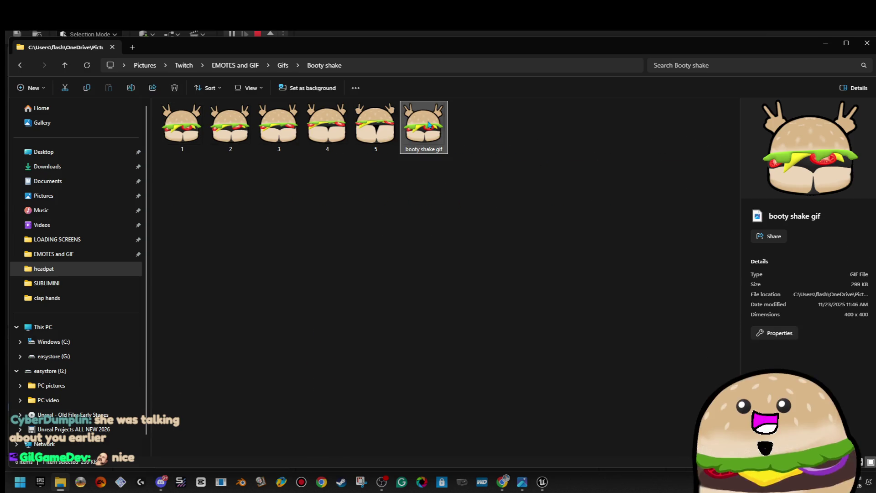
pyautogui.scroll(3, 554, 283)
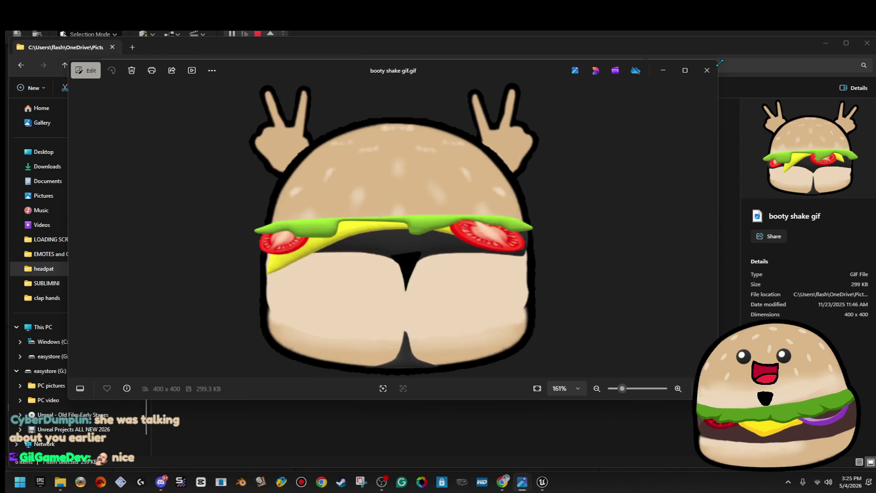
pyautogui.click(708, 73)
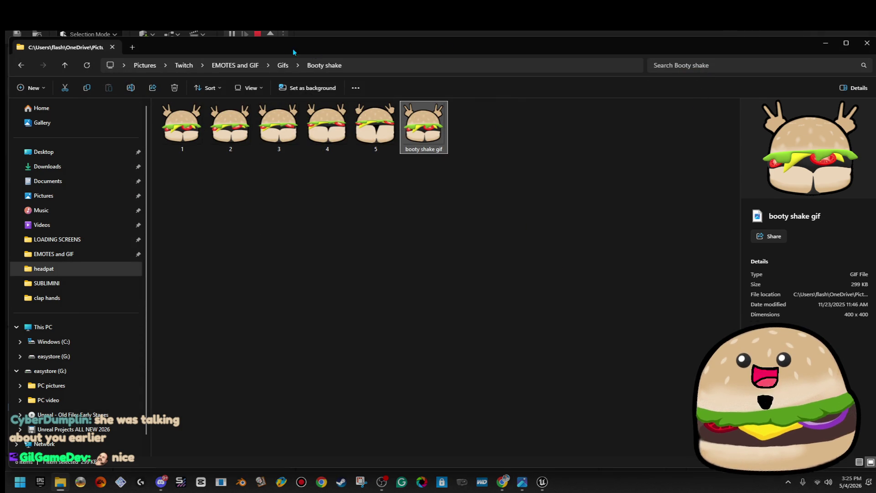
pyautogui.click(284, 69)
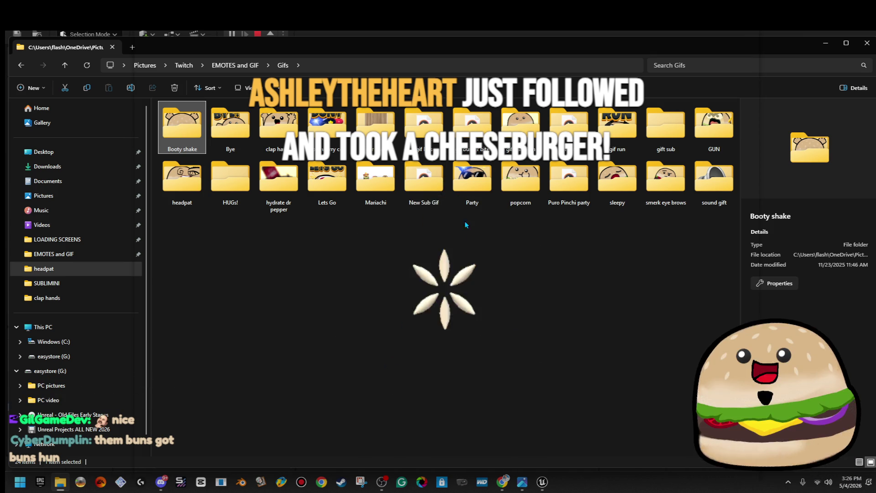
# - Preview head pat.gif from the headpat folder, then bring the Twitch channel page forward
pyautogui.doubleClick(182, 178)
pyautogui.doubleClick(520, 120)
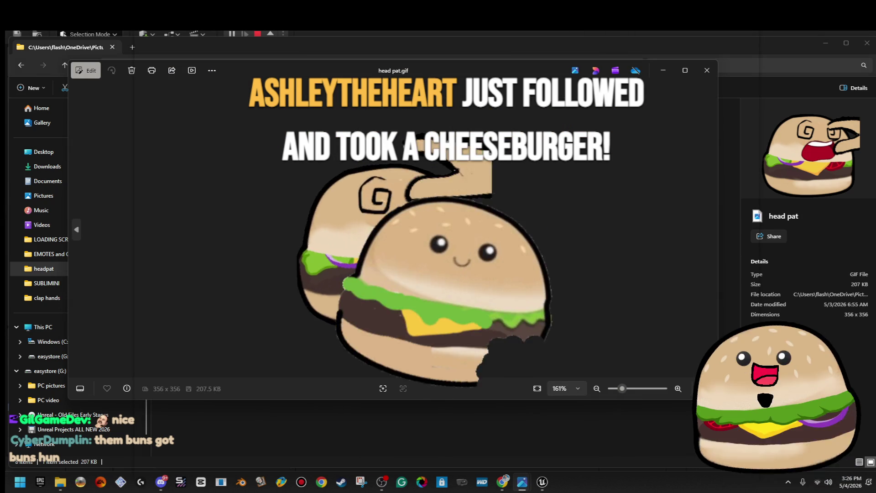
pyautogui.scroll(-2, 575, 287)
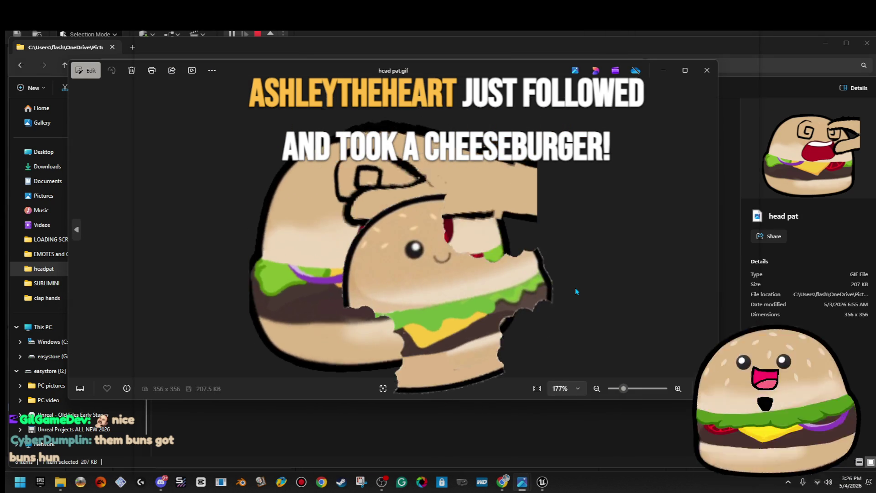
pyautogui.scroll(-1, 575, 287)
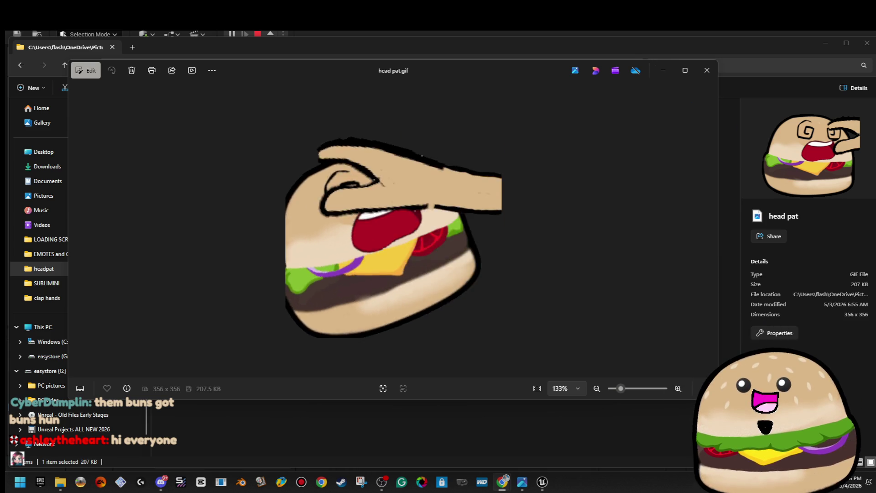
pyautogui.hotkey('alt', 'Tab')
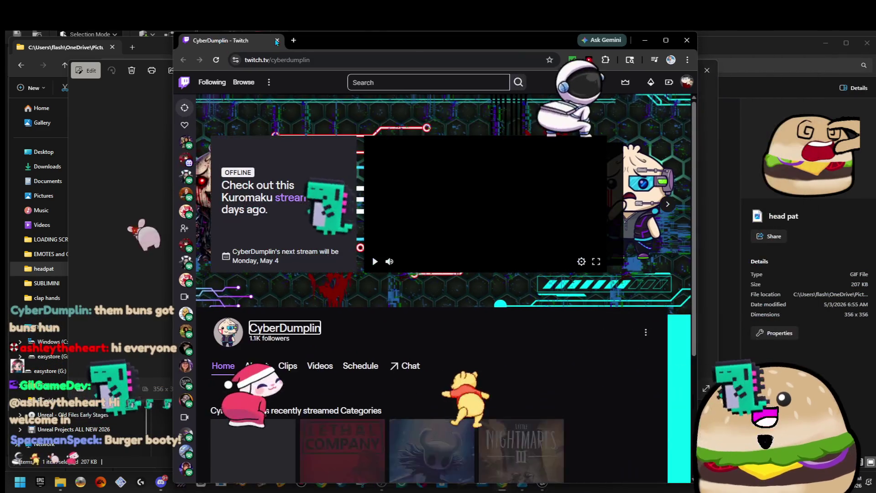
# - Maximize Chrome, scroll through the streamer's and viewer's Twitch channel pages, then return to File Explorer
pyautogui.doubleClick(456, 63)
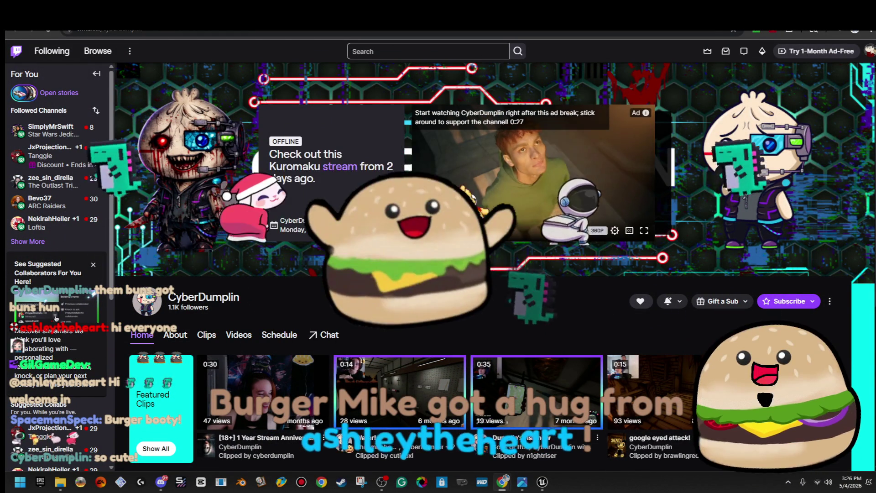
pyautogui.scroll(-2, 456, 246)
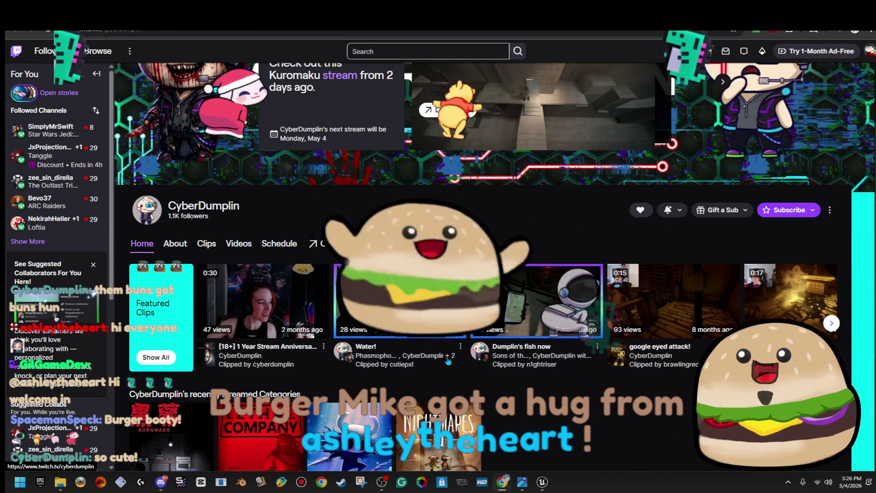
pyautogui.scroll(-2, 686, 369)
pyautogui.scroll(-1, 687, 368)
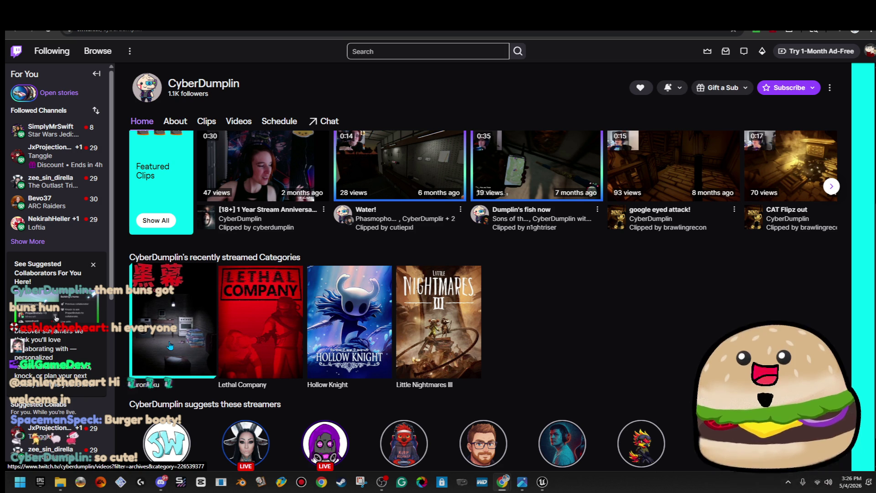
pyautogui.scroll(5, 170, 345)
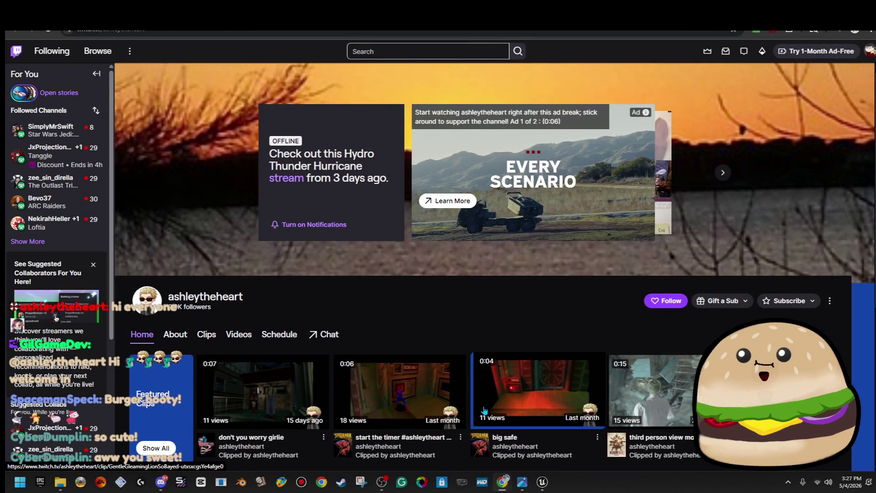
pyautogui.scroll(-4, 485, 410)
pyautogui.scroll(4, 341, 274)
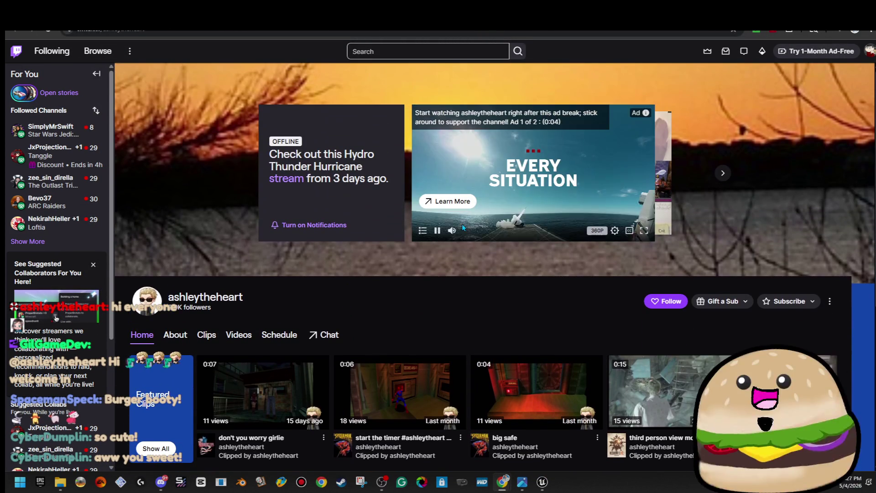
pyautogui.scroll(-5, 368, 407)
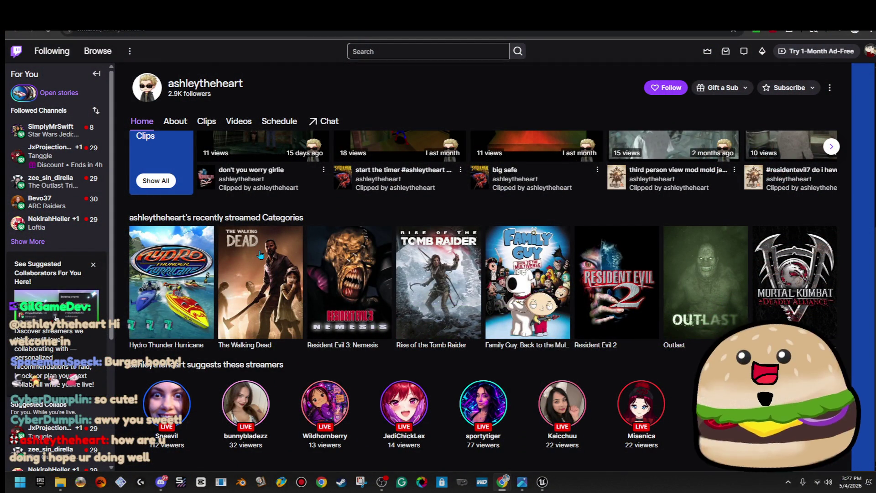
pyautogui.scroll(5, 434, 269)
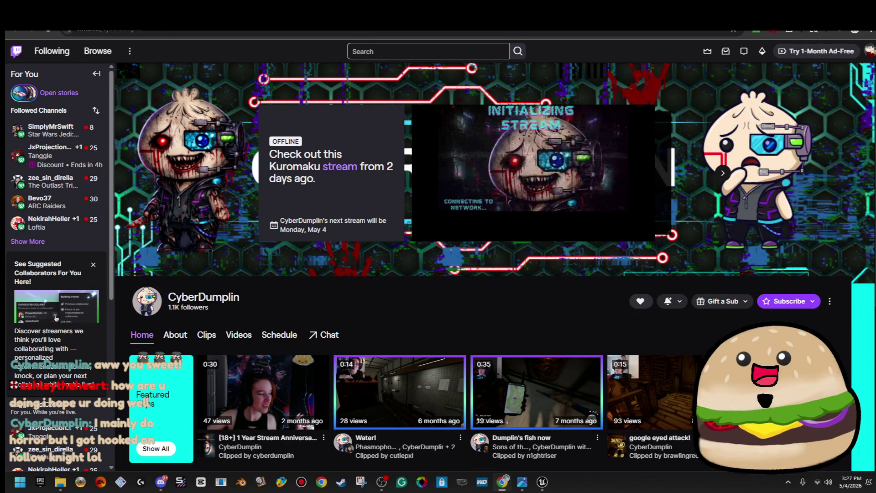
pyautogui.scroll(-3, 845, 137)
pyautogui.hotkey('alt', 'Tab')
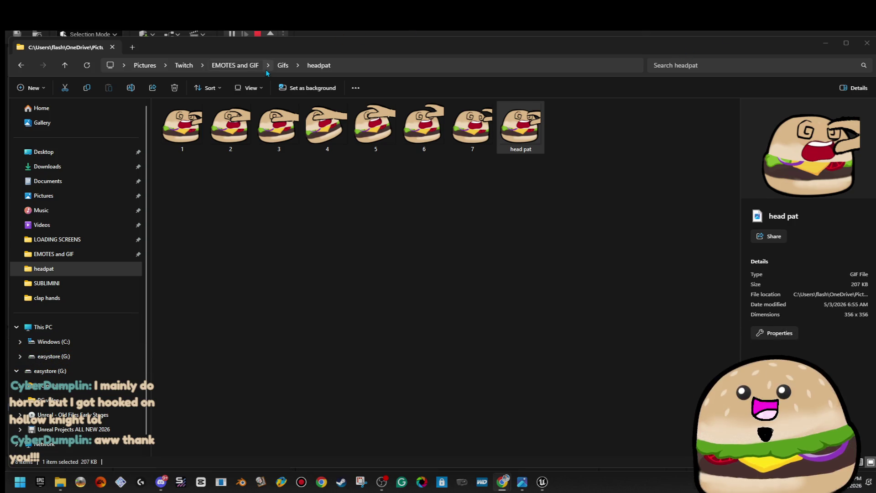
# - Preview the smerk eyebrows GIF from the smerk eye brows folder, then switch back to Unreal
pyautogui.click(283, 65)
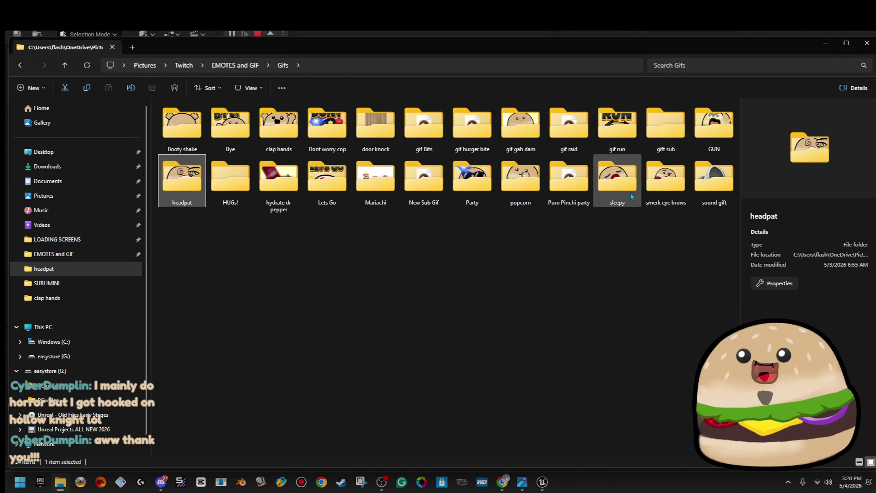
pyautogui.doubleClick(665, 183)
pyautogui.click(635, 117)
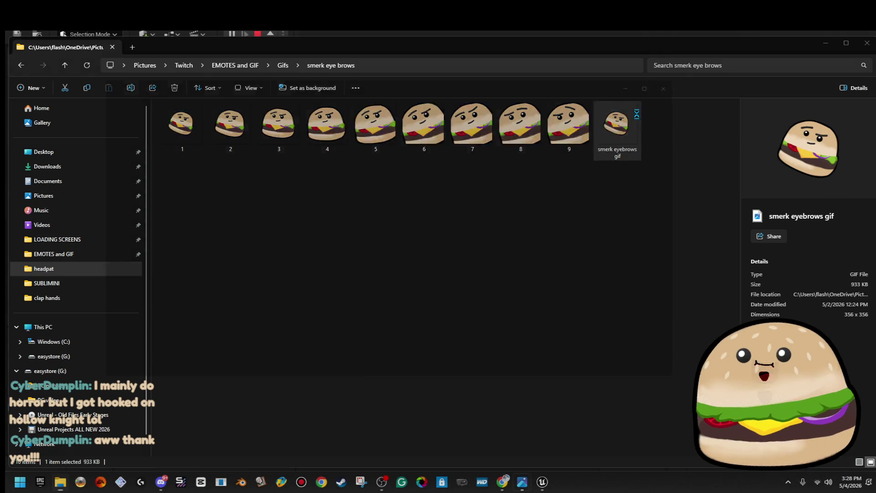
pyautogui.scroll(5, 395, 248)
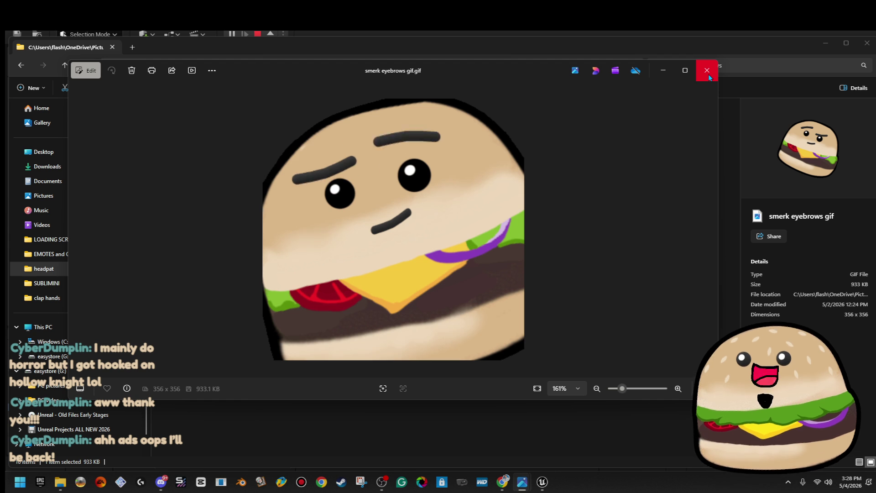
pyautogui.click(708, 73)
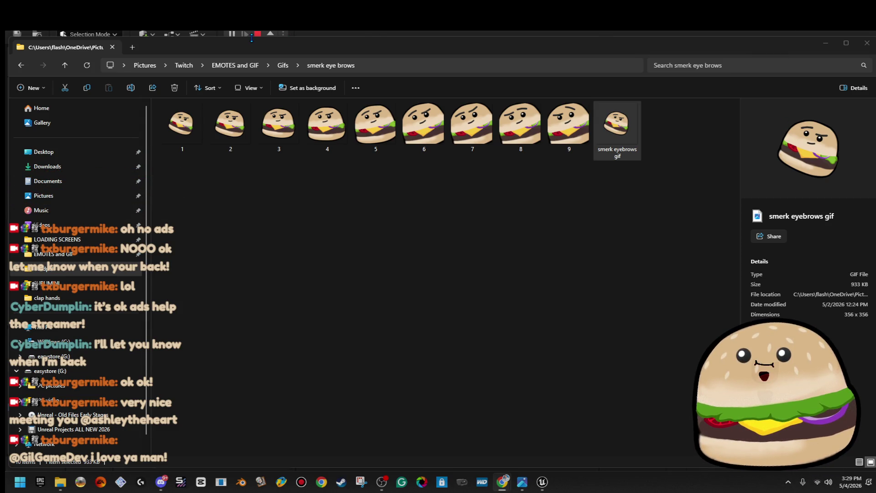
pyautogui.hotkey('alt', 'Tab')
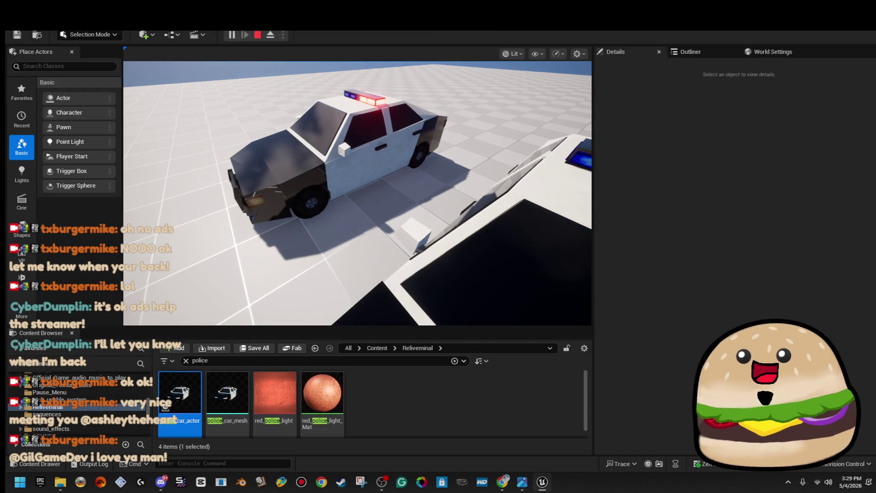
# - Stop the play session with Esc and orbit the view closer to the police cars
pyautogui.press('Escape')
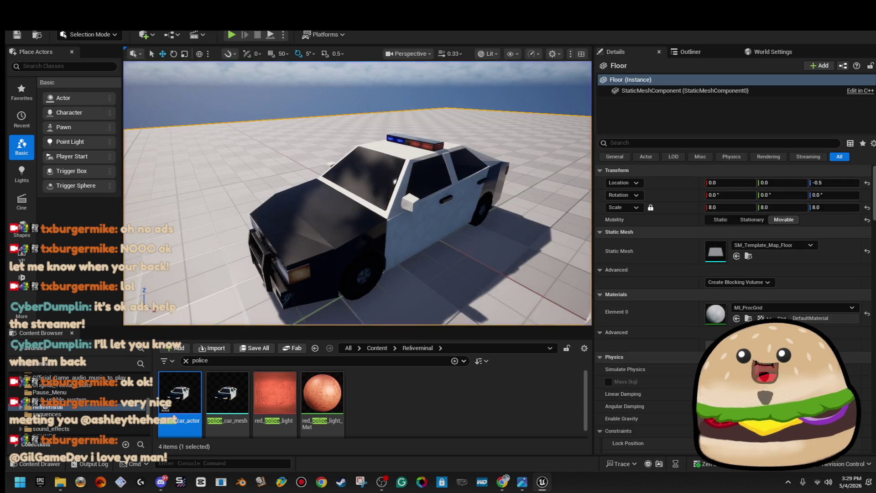
pyautogui.moveTo(357, 193); pyautogui.dragTo(317, 199)
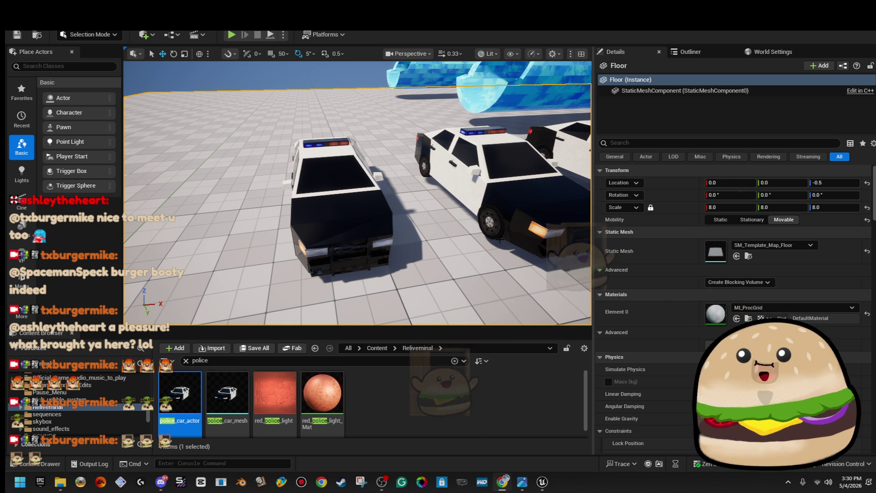
pyautogui.moveTo(356, 192)
pyautogui.mouseDown()
pyautogui.moveTo(337, 200)
pyautogui.moveTo(500, 239)
pyautogui.mouseUp()
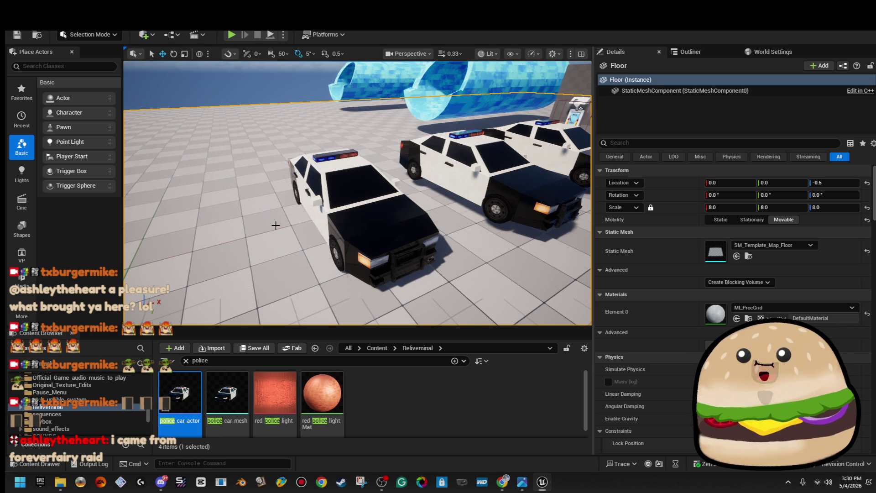
# - Browse to the nearest police car's asset and open the police_car_actor blueprint
pyautogui.rightClick(338, 166)
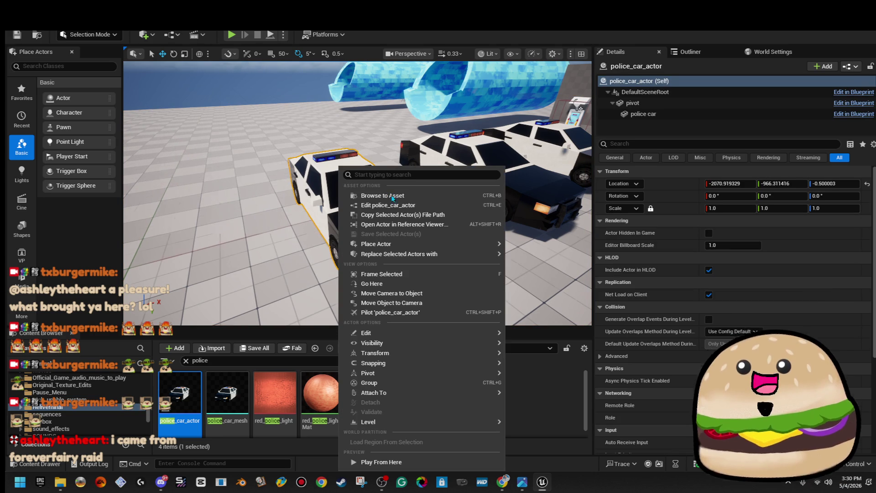
pyautogui.click(406, 216)
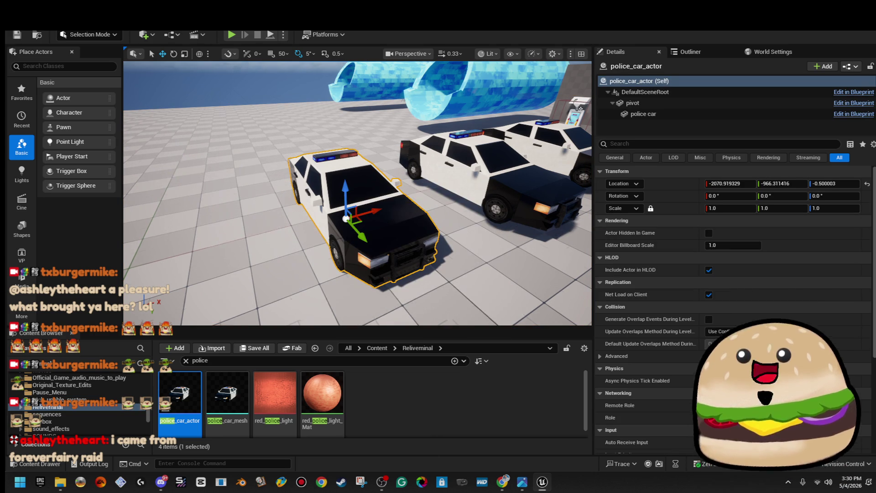
pyautogui.doubleClick(180, 393)
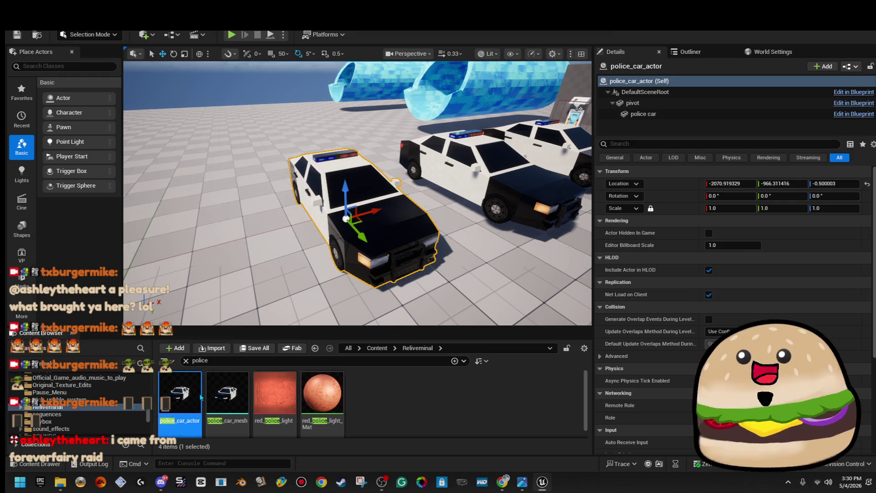
# - Stretch the blueprint's police car mesh wider along X, compile, and return to the level
pyautogui.click(163, 51)
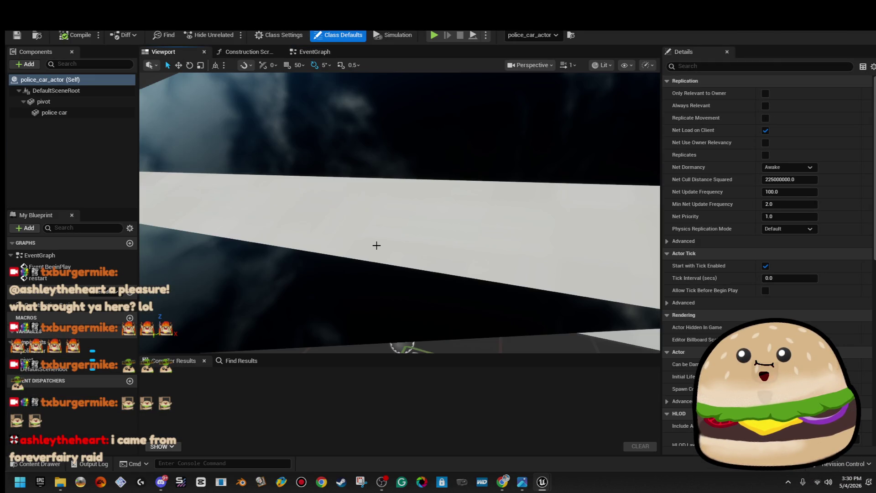
pyautogui.click(54, 112)
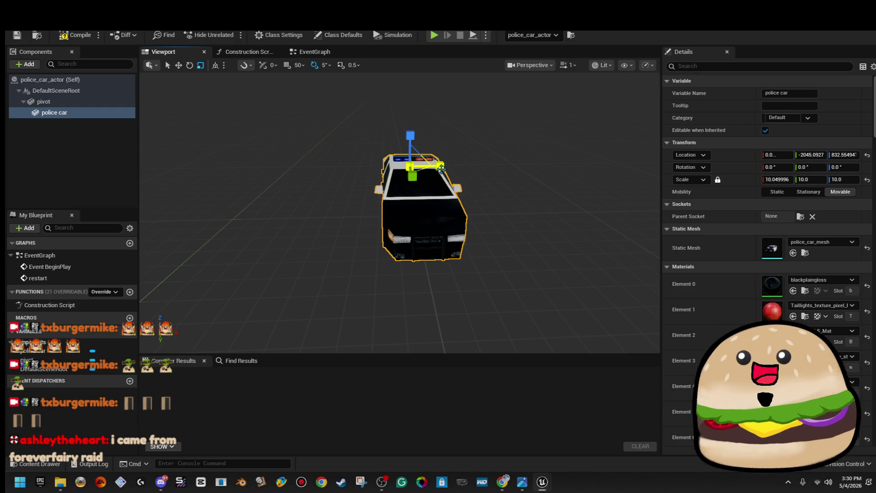
pyautogui.moveTo(440, 168); pyautogui.dragTo(455, 168)
pyautogui.click(75, 35)
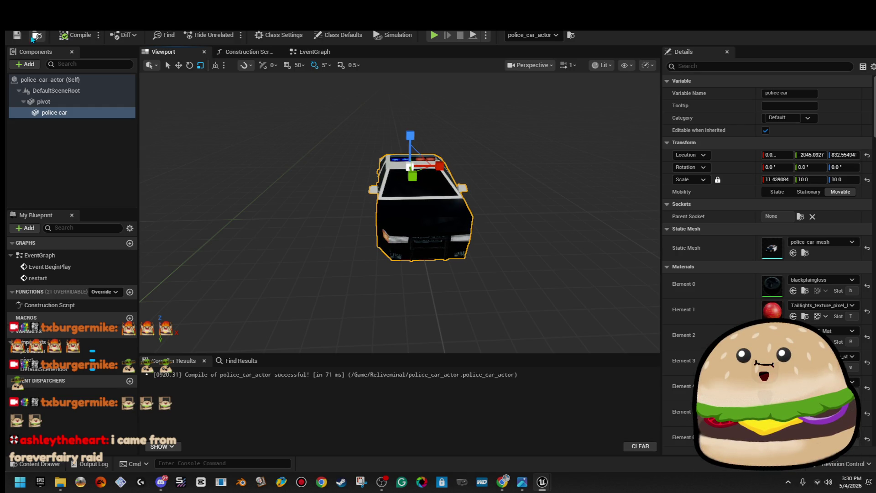
pyautogui.click(150, 22)
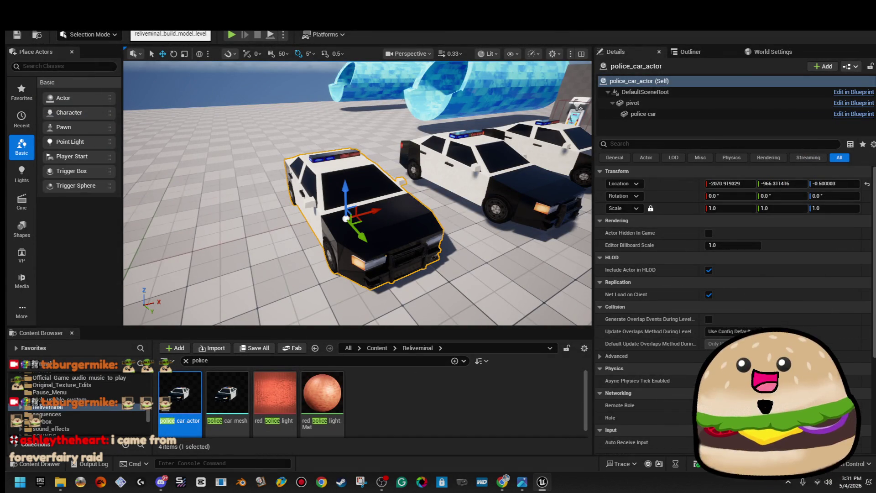
# - Orbit to face the police car and frame it with F, then bring the emote folder forward
pyautogui.moveTo(356, 192); pyautogui.dragTo(133, 191)
pyautogui.press('f')
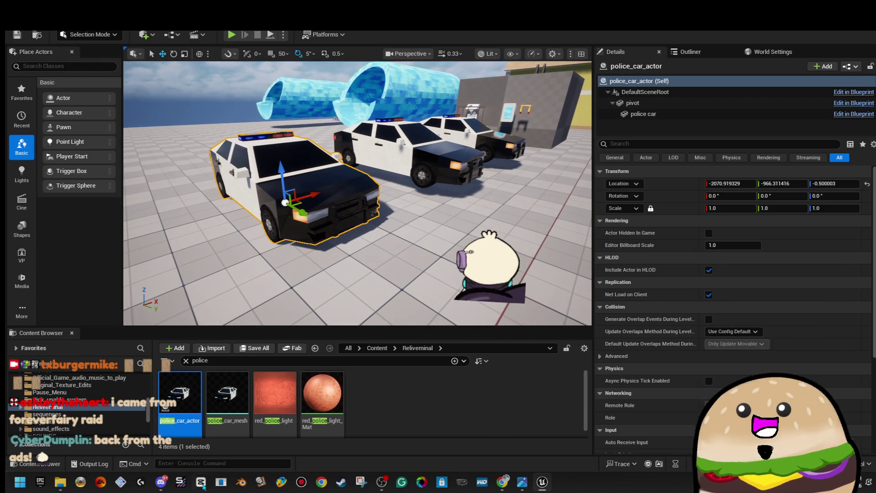
pyautogui.click(60, 481)
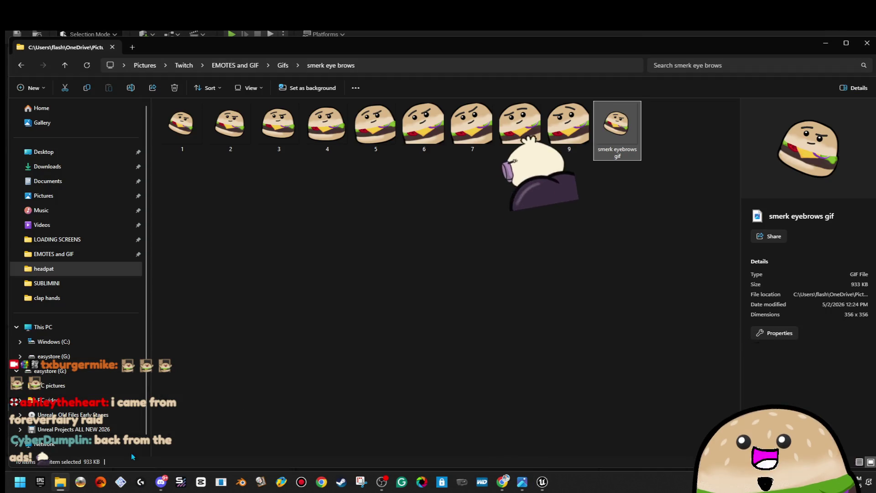
# - Preview the smerk eyebrows GIF, open the hydrate dr pepper folder, then return to Unreal Editor
pyautogui.doubleClick(613, 134)
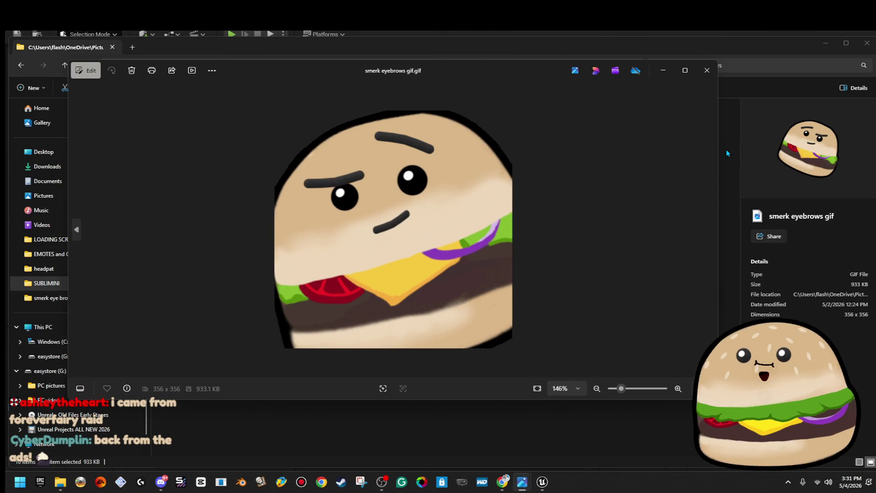
pyautogui.click(706, 70)
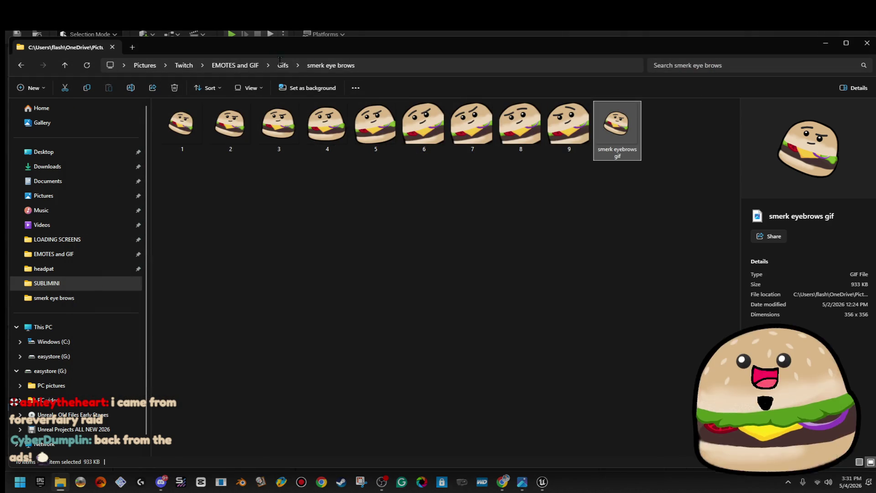
pyautogui.click(282, 66)
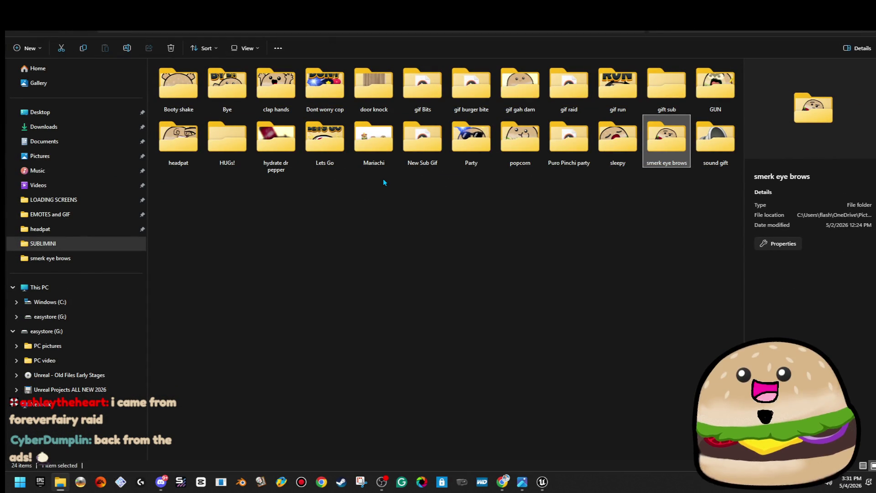
pyautogui.doubleClick(293, 151)
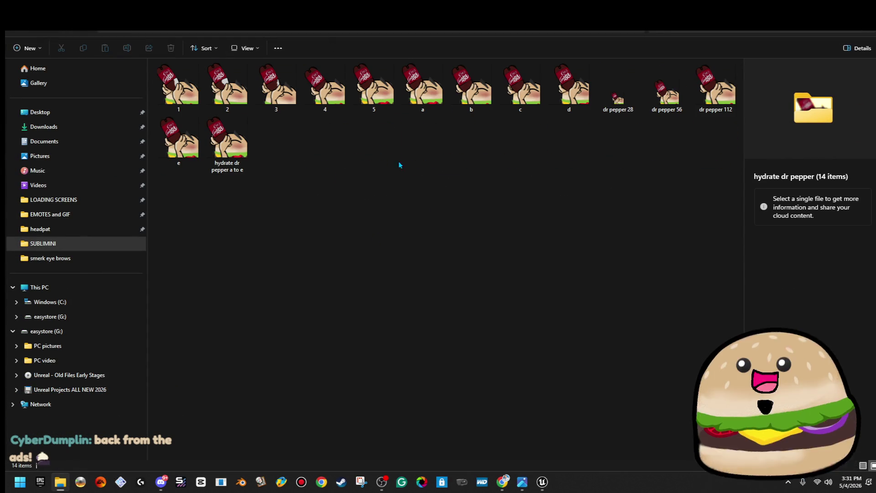
pyautogui.click(502, 481)
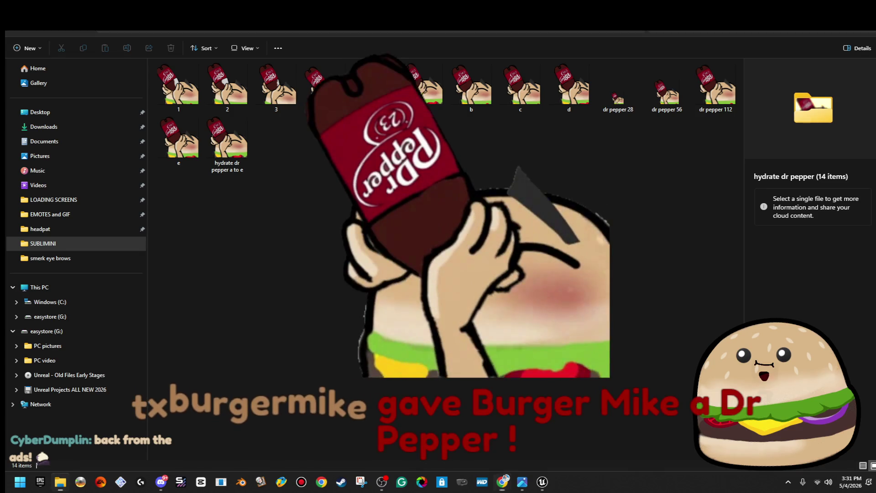
pyautogui.hotkey('alt', 'Tab')
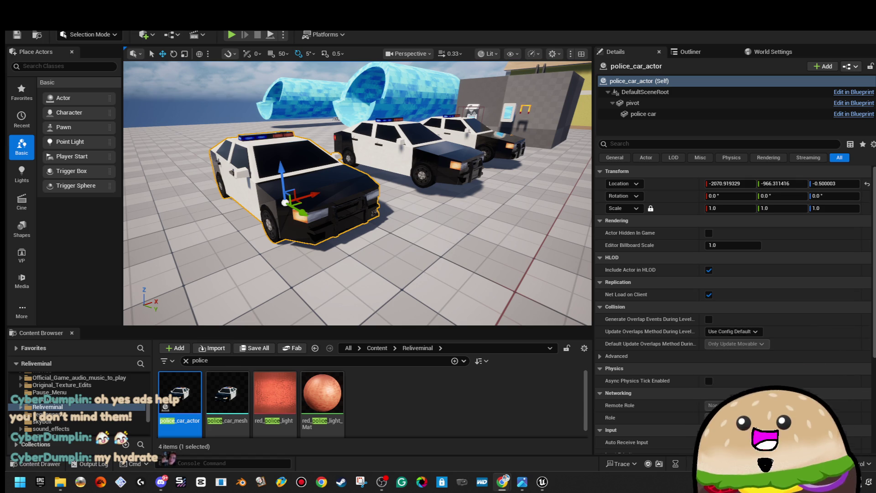
# - Bring the Twitch Stream Manager forward and search Windows for 'zi'
pyautogui.hotkey('alt', 'Tab')
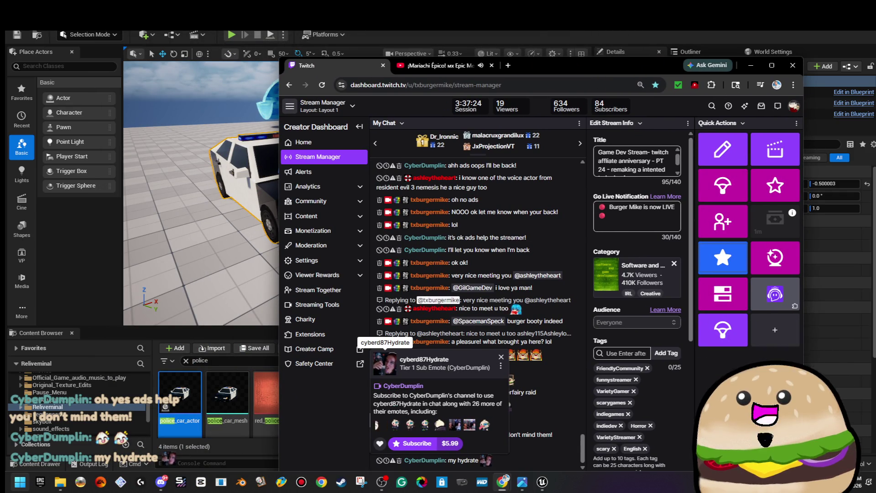
pyautogui.press('super')
pyautogui.write('zi')
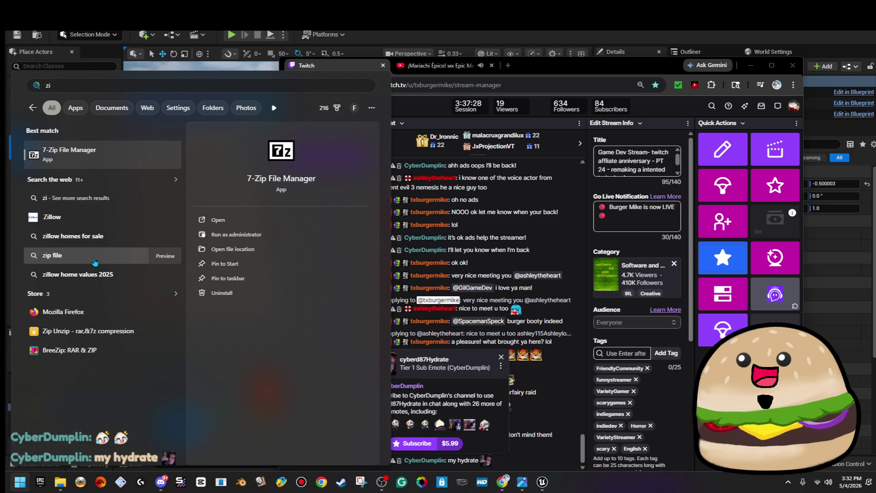
# - Search Windows for 'magnifier' (replacing an earlier 'zoom meeting' search) and launch Magnifier
pyautogui.press('BackSpace')
pyautogui.write('oom meeting')
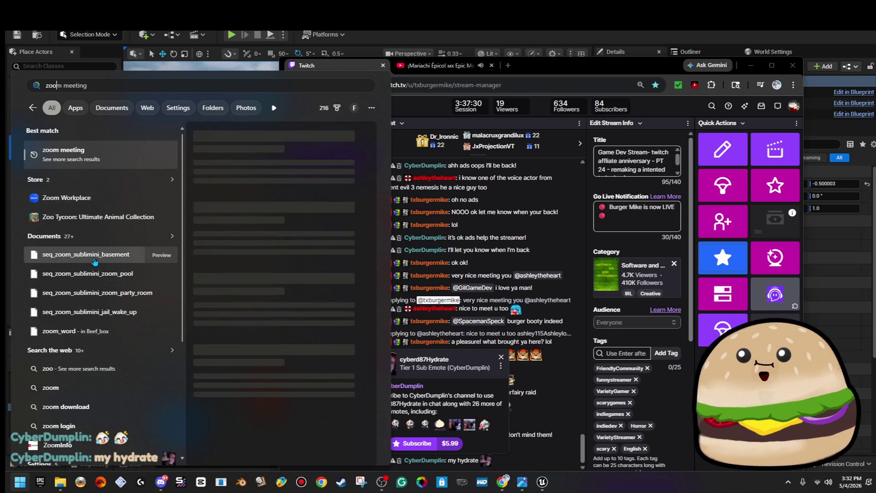
pyautogui.hotkey('ctrl', 'a')
pyautogui.press('BackSpace')
pyautogui.write('magnifier')
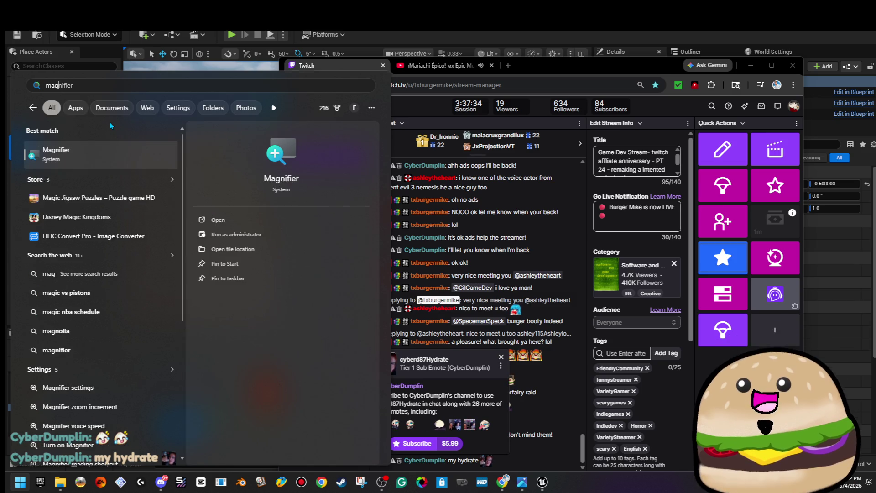
pyautogui.press('Return')
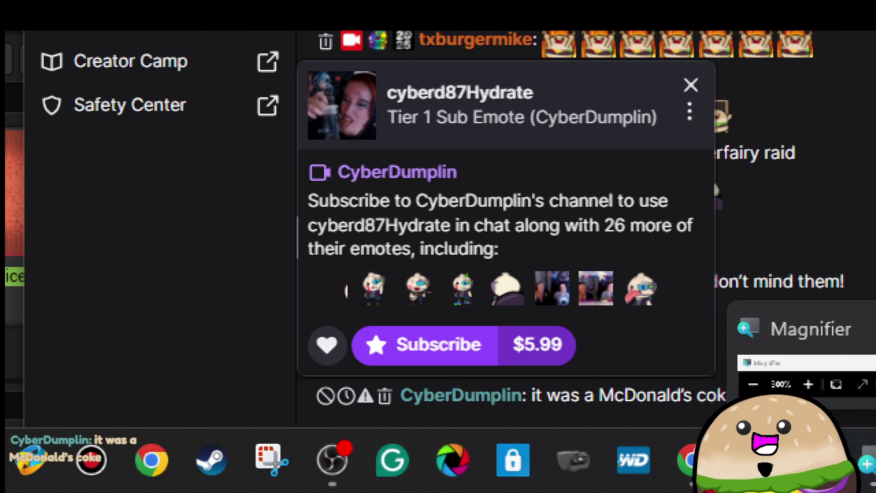
# - Exit Magnifier and drag the Stream Manager window off the right edge of the screen
pyautogui.press('super+Escape')
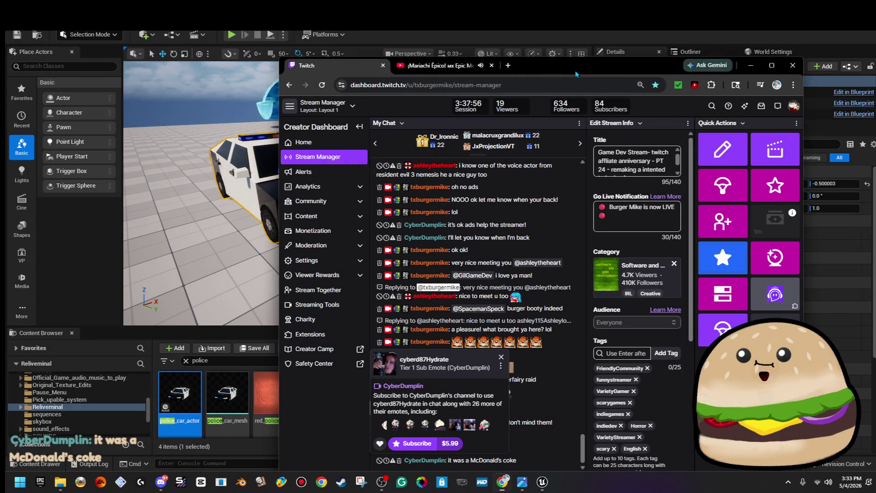
pyautogui.moveTo(574, 70); pyautogui.dragTo(875, 70)
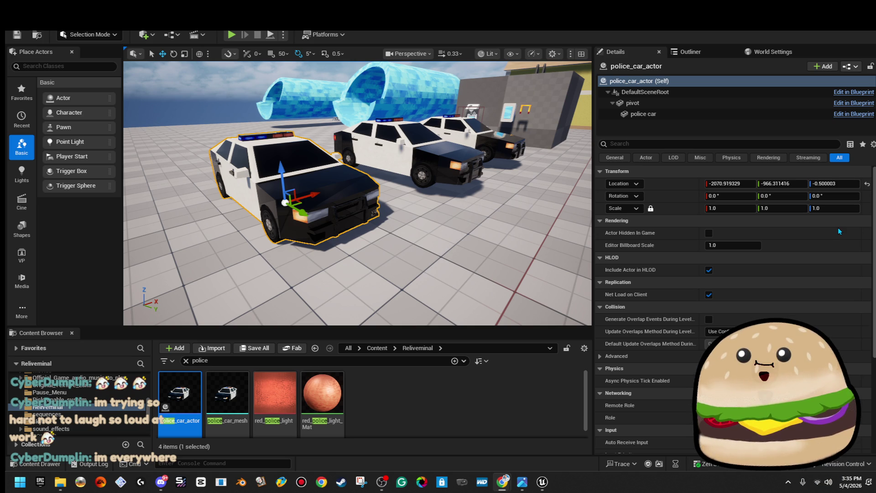
# - Open the police_car_actor Blueprint from the car's context menu, then switch to the Twitch window
pyautogui.rightClick(355, 175)
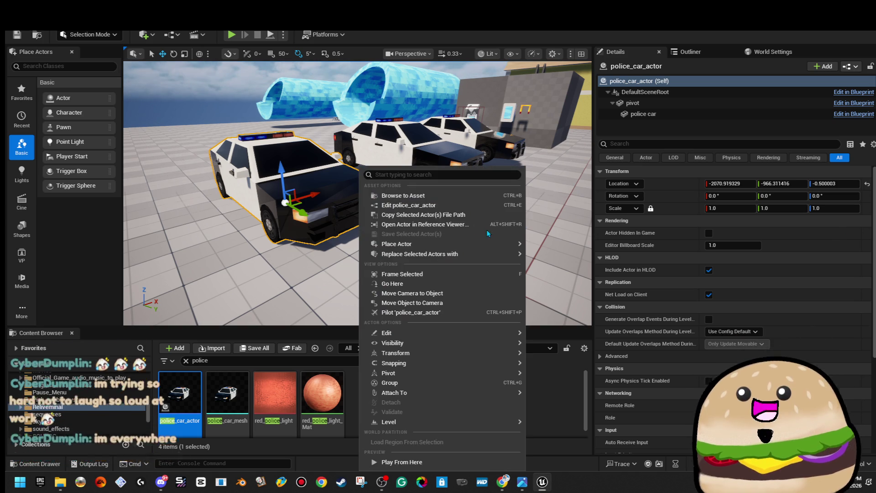
pyautogui.click(468, 205)
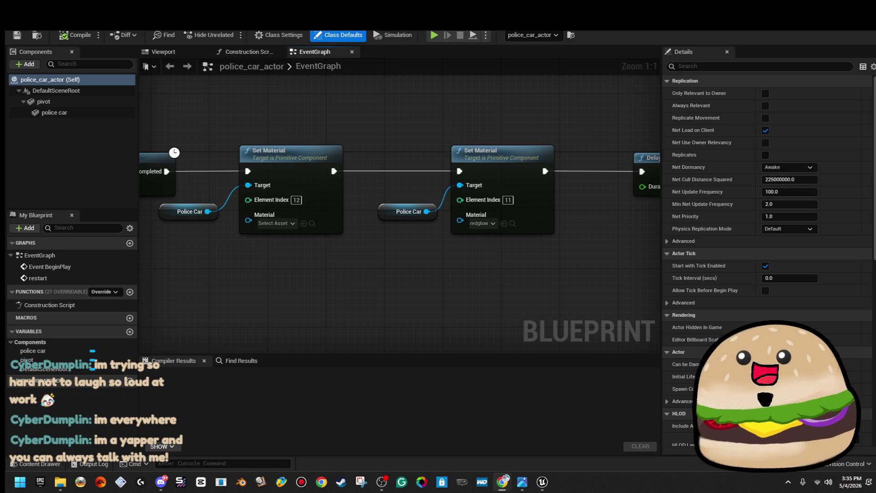
pyautogui.hotkey('alt', 'Tab')
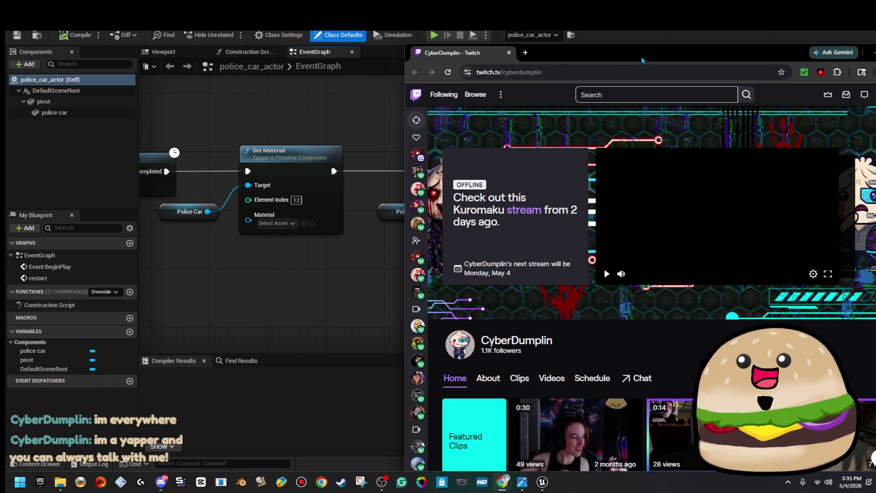
# - Maximize the Twitch page and view the channel's weekly stream schedule
pyautogui.press('super+Up')
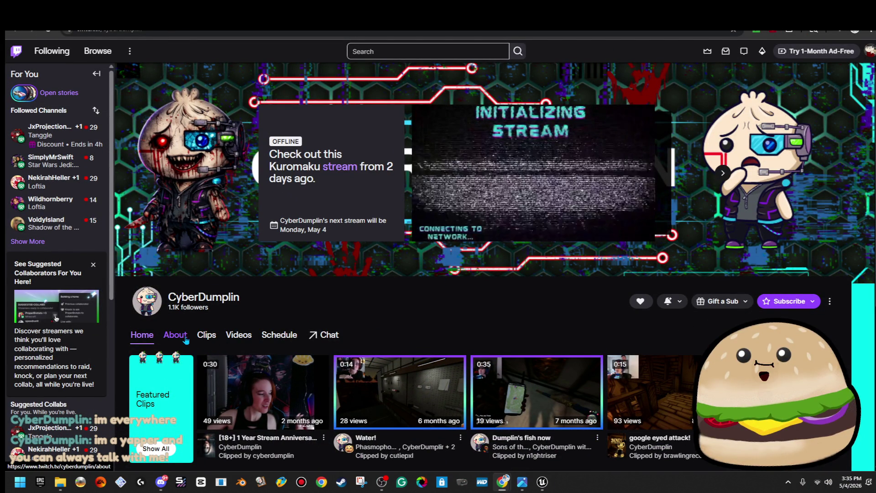
pyautogui.click(278, 334)
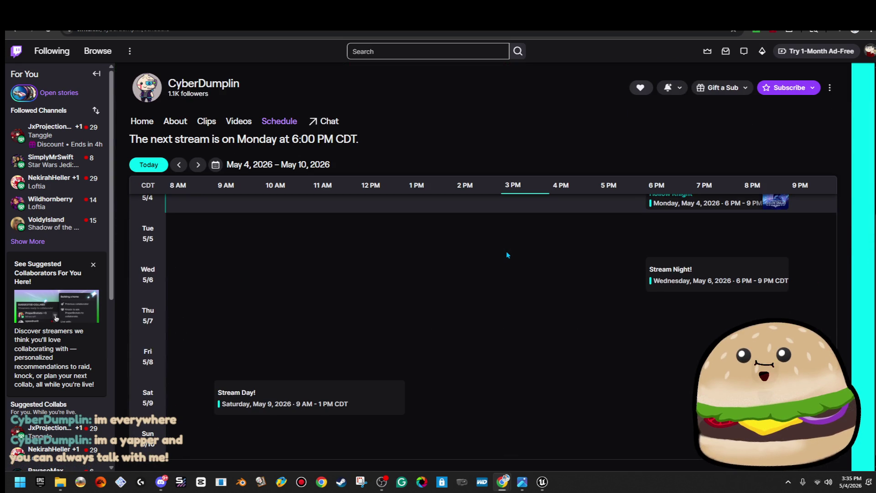
pyautogui.scroll(1, 506, 251)
pyautogui.scroll(3, 506, 251)
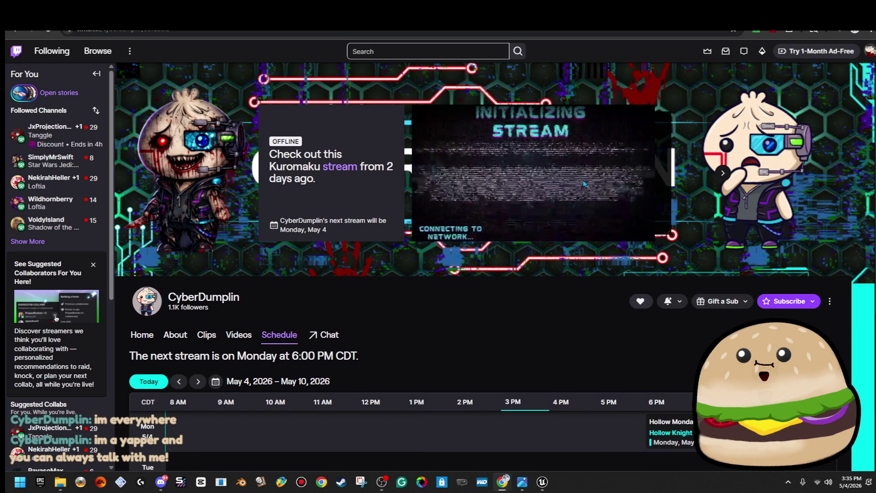
pyautogui.rightClick(542, 180)
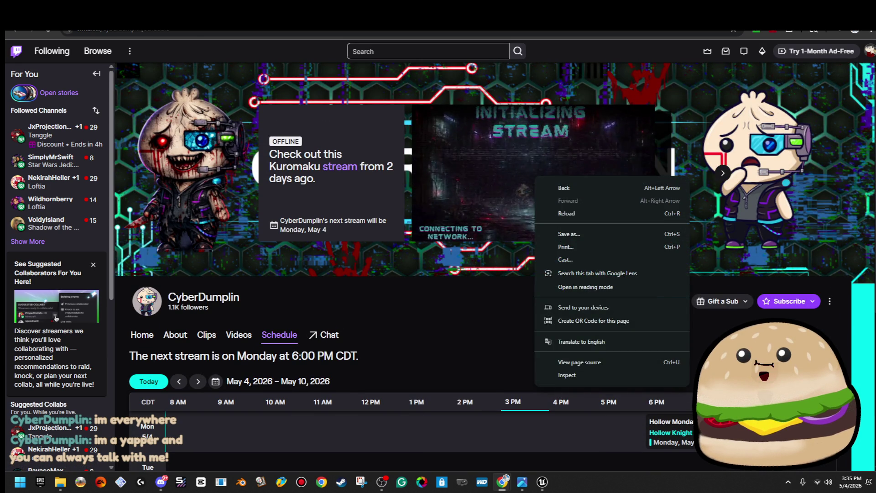
pyautogui.rightClick(73, 20)
pyautogui.press('Escape')
pyautogui.rightClick(64, 20)
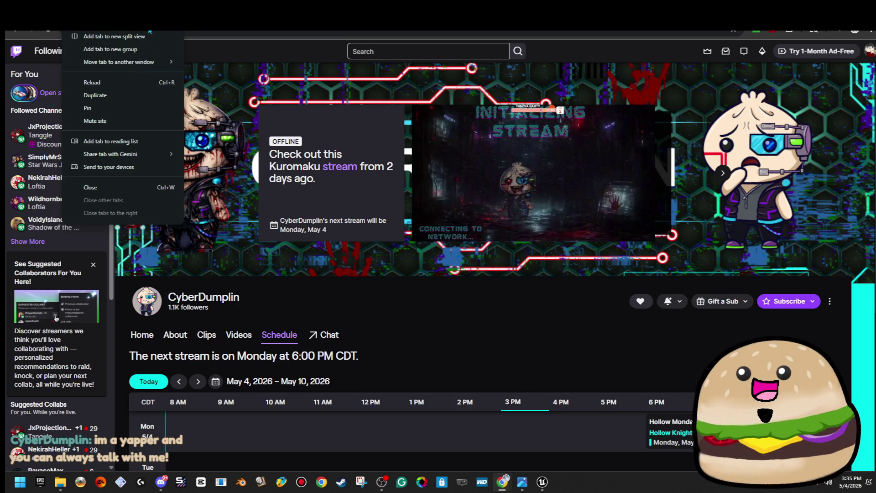
pyautogui.press('Escape')
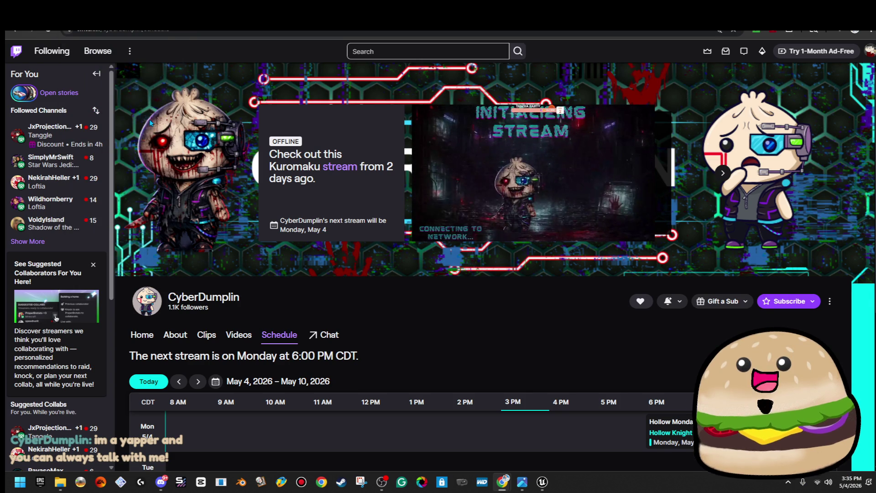
# - Look at the details of the Saturday Stream Day and Hollow Mondays schedule events
pyautogui.scroll(-5, 536, 294)
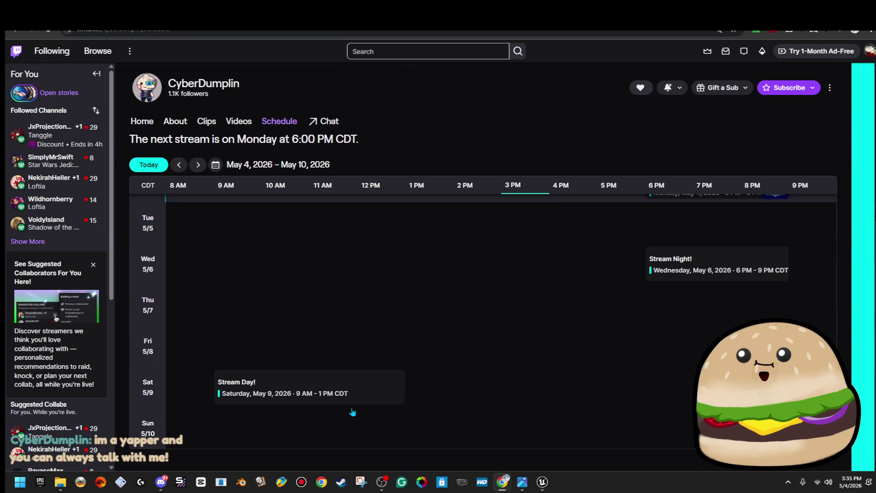
pyautogui.click(294, 389)
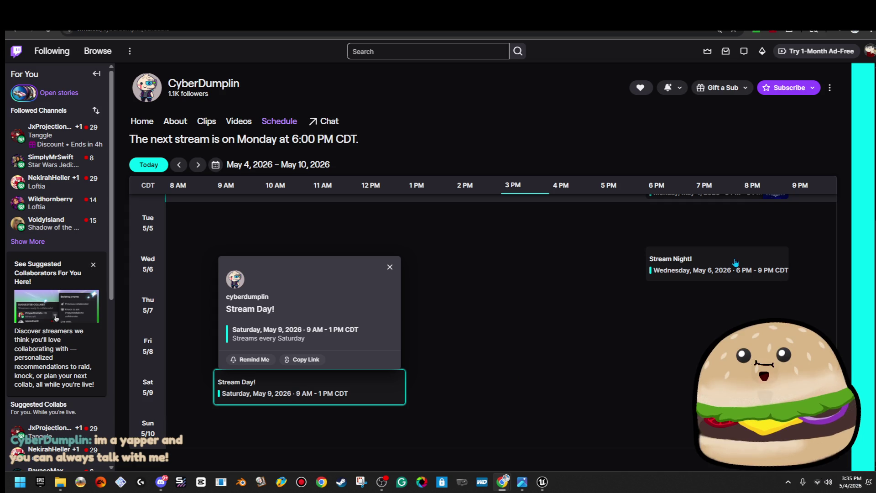
pyautogui.scroll(5, 729, 255)
pyautogui.scroll(-4, 706, 223)
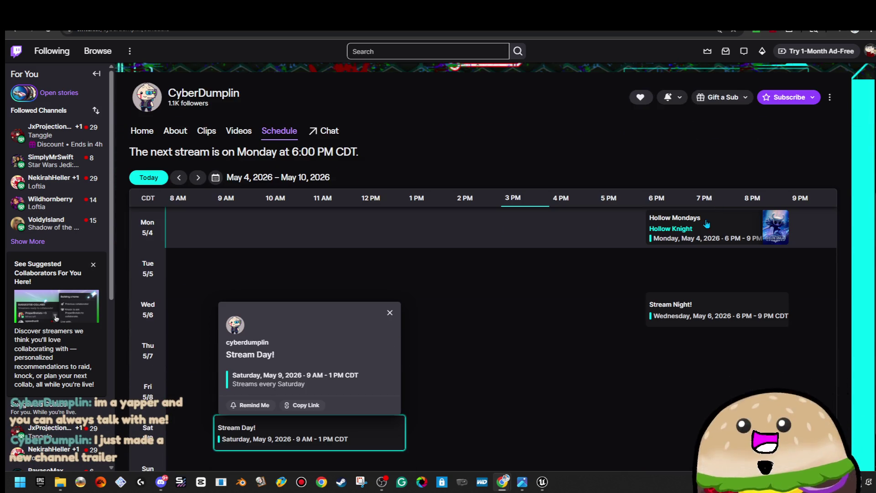
pyautogui.click(707, 223)
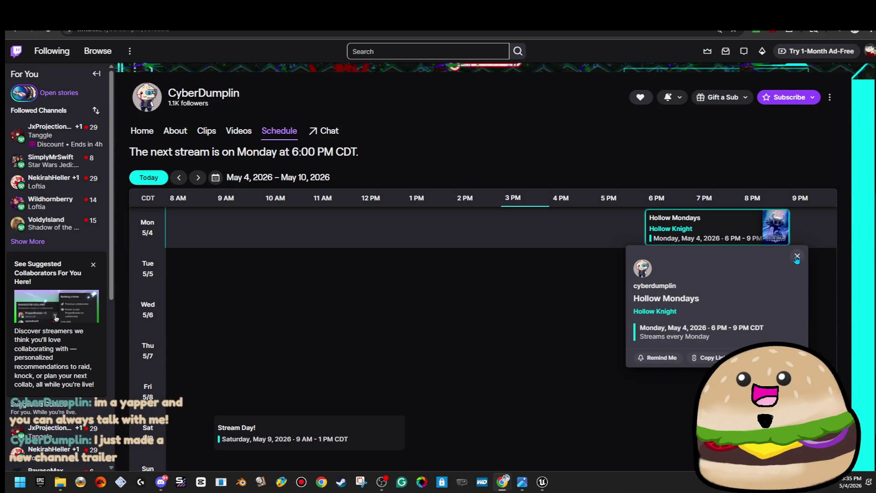
pyautogui.click(797, 256)
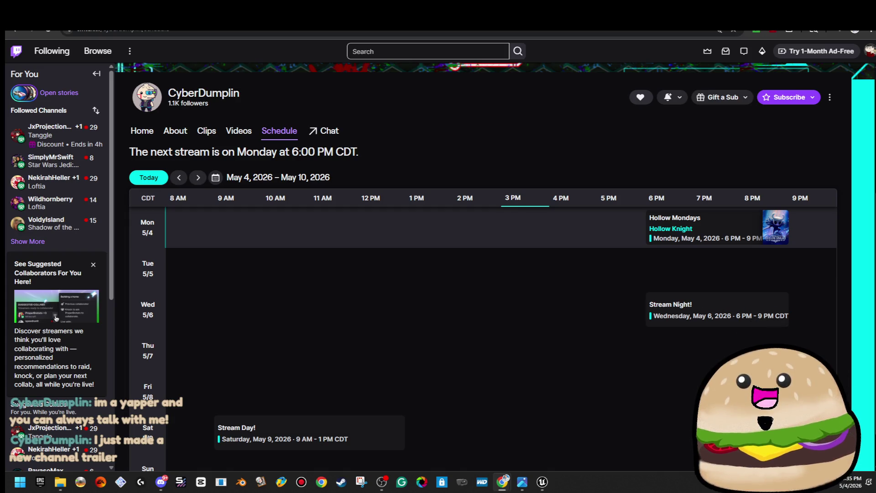
# - Unmute the Twitch site from the browser tab's context menu
pyautogui.scroll(5, 604, 334)
pyautogui.rightClick(619, 183)
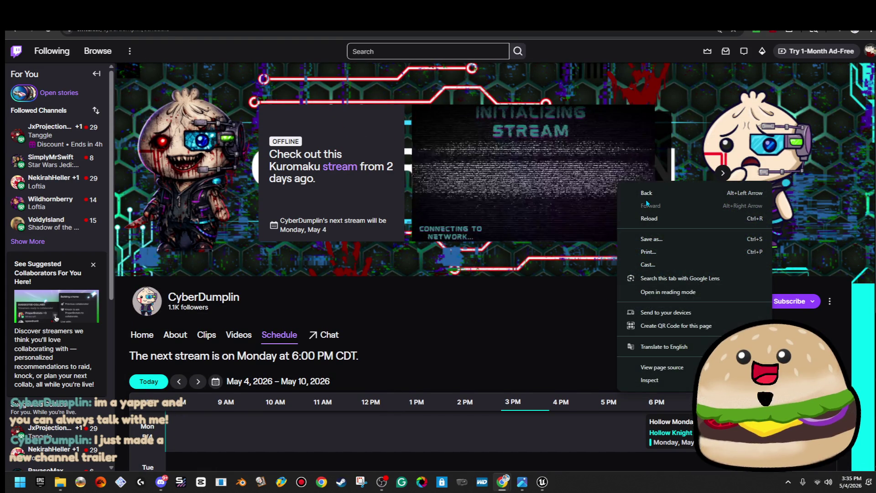
pyautogui.click(68, 18)
pyautogui.rightClick(69, 18)
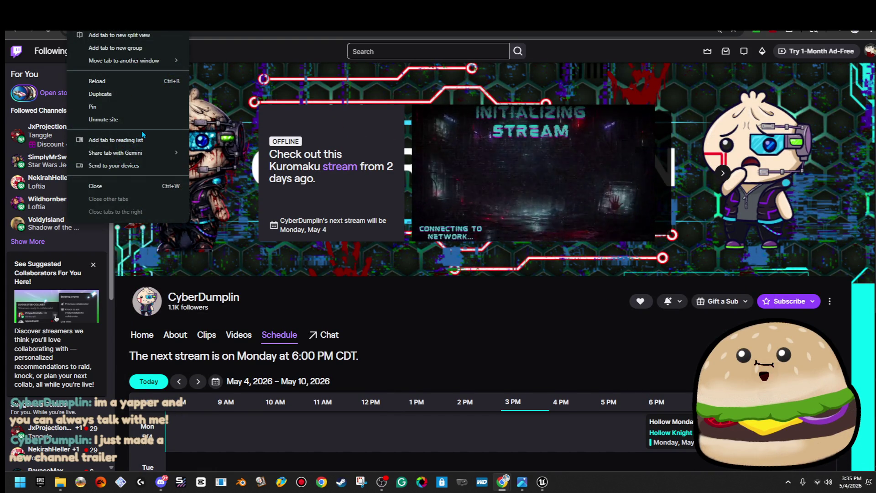
pyautogui.click(103, 119)
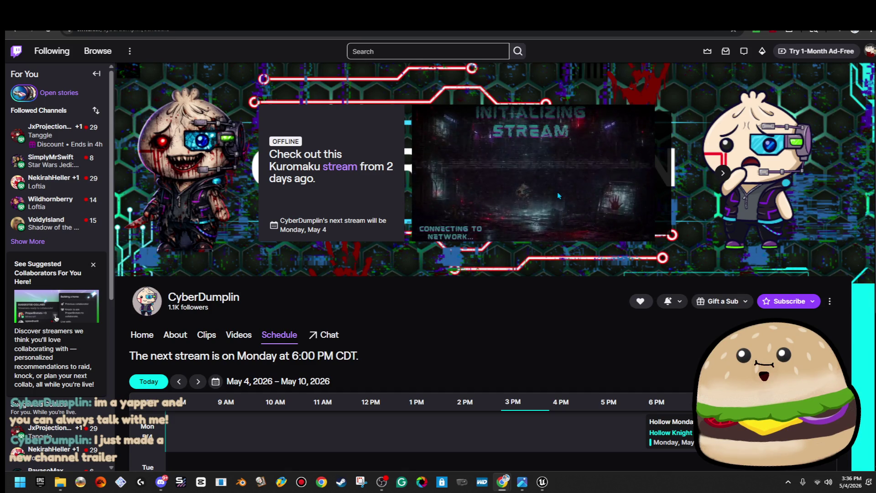
pyautogui.click(724, 175)
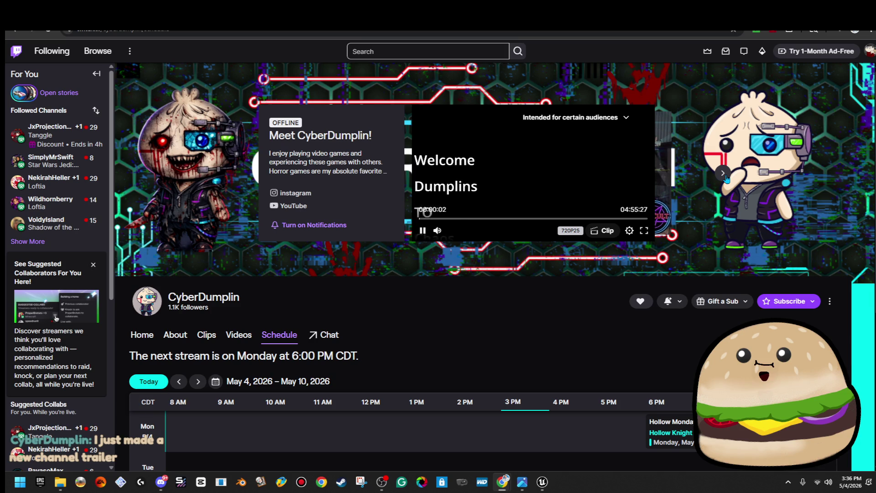
# - Pause the channel trailer about a minute in, then minimize the browser
pyautogui.moveTo(436, 238)
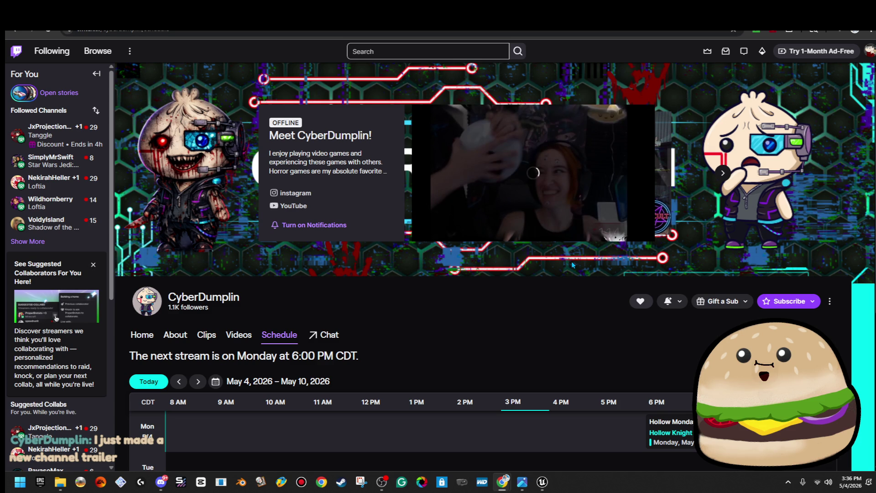
pyautogui.click(423, 231)
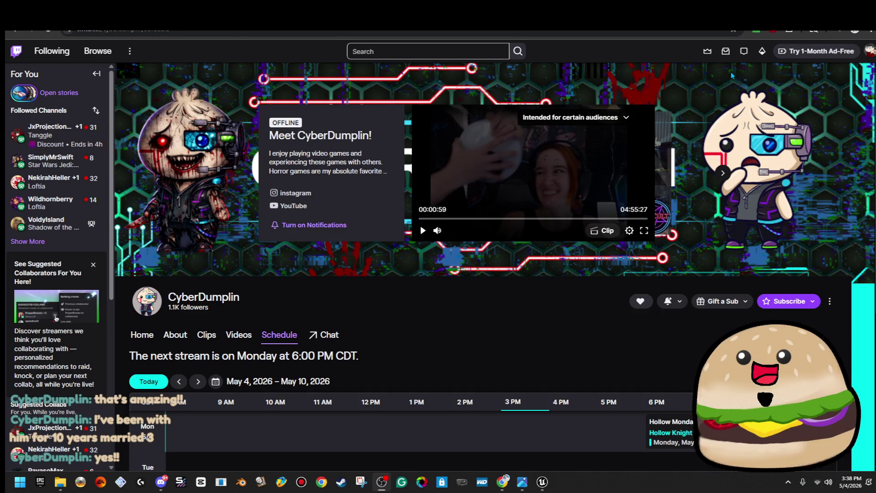
pyautogui.press('super+Down')
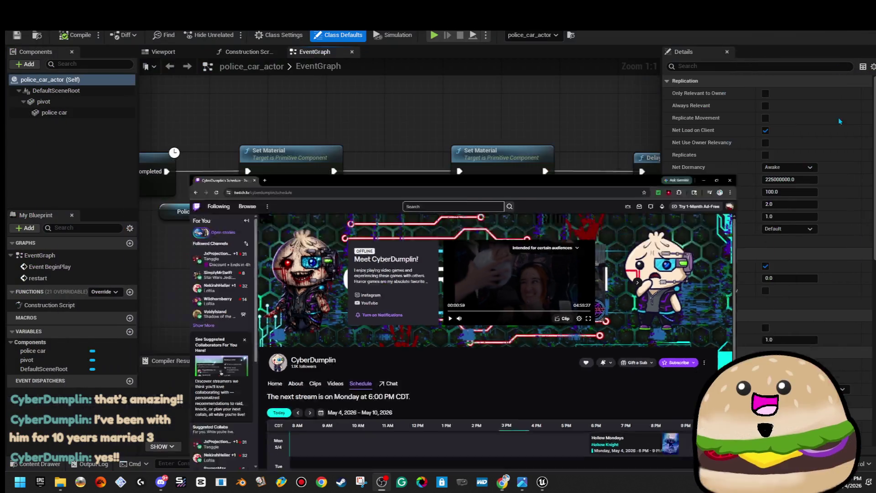
# - Add a Sequence node after Event BeginPlay and connect the restart event into it
pyautogui.scroll(-4, 550, 279)
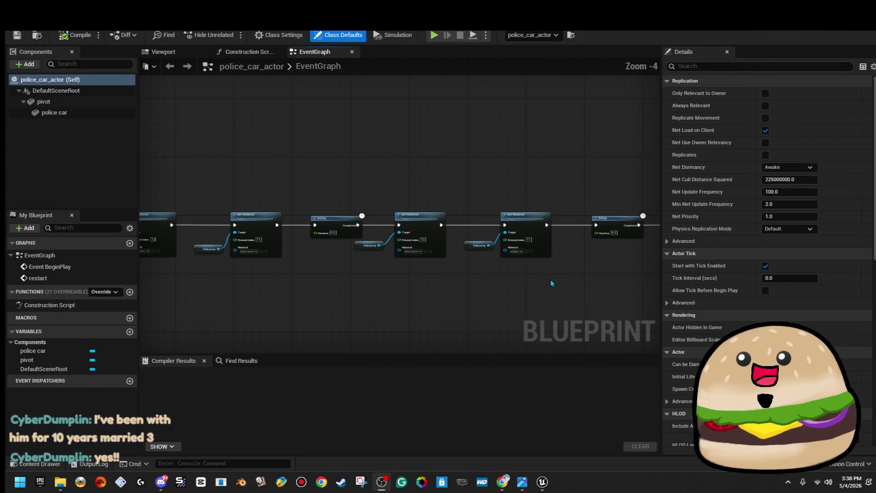
pyautogui.scroll(-4, 554, 273)
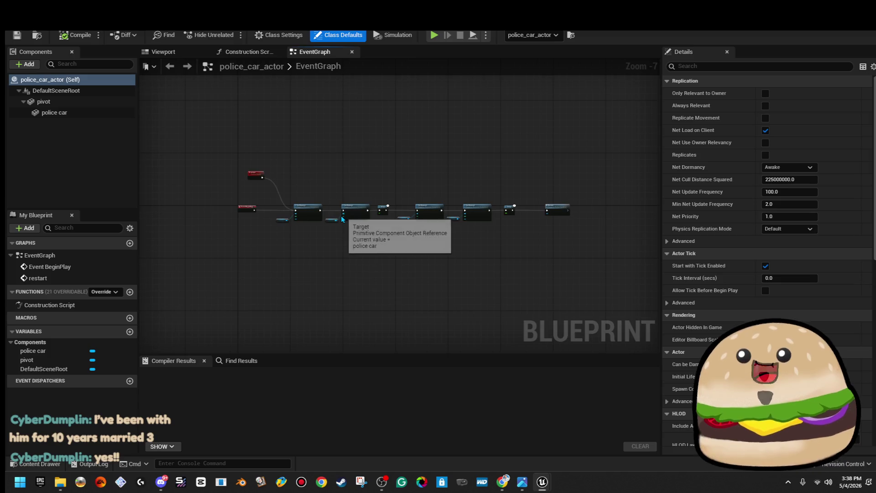
pyautogui.scroll(5, 313, 233)
pyautogui.scroll(-3, 314, 233)
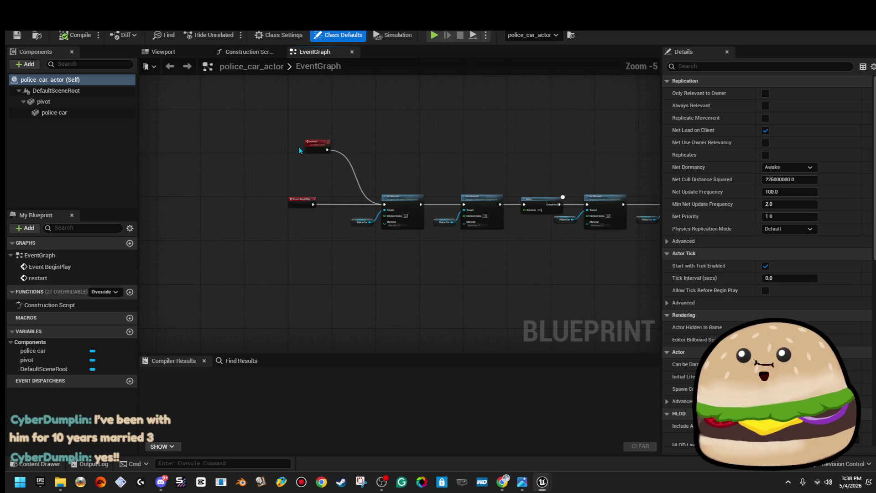
pyautogui.moveTo(312, 204)
pyautogui.mouseDown()
pyautogui.moveTo(332, 223)
pyautogui.moveTo(313, 226)
pyautogui.mouseUp()
pyautogui.moveTo(263, 207); pyautogui.dragTo(313, 204)
pyautogui.scroll(5, 313, 204)
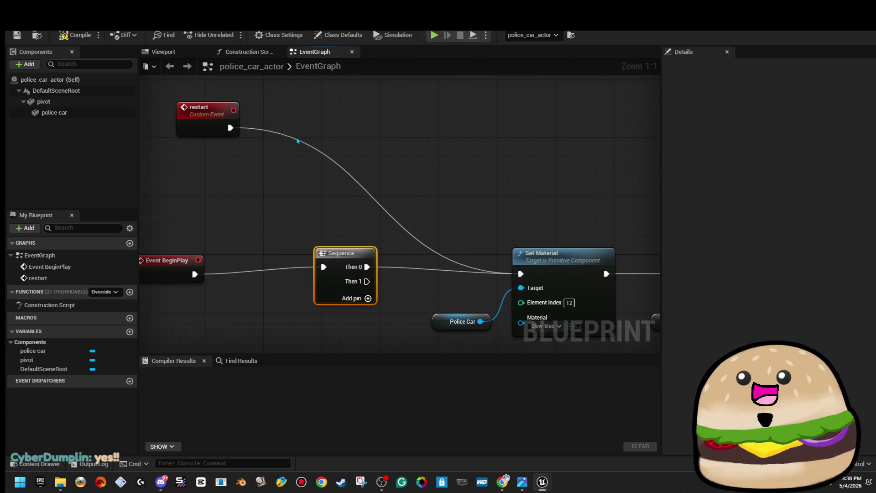
pyautogui.moveTo(234, 131)
pyautogui.mouseDown()
pyautogui.moveTo(280, 231)
pyautogui.moveTo(324, 267)
pyautogui.mouseUp()
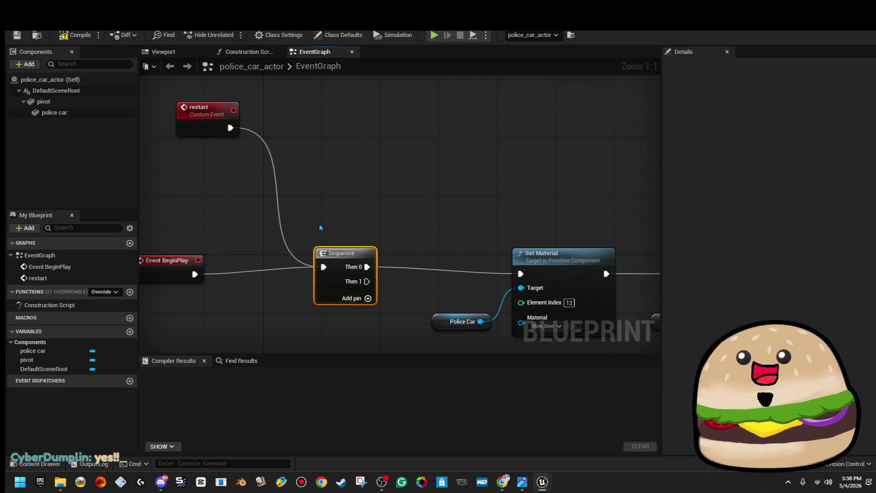
# - Shift the node chain after the Sequence slightly right to make room
pyautogui.click(378, 222)
pyautogui.scroll(-2, 378, 222)
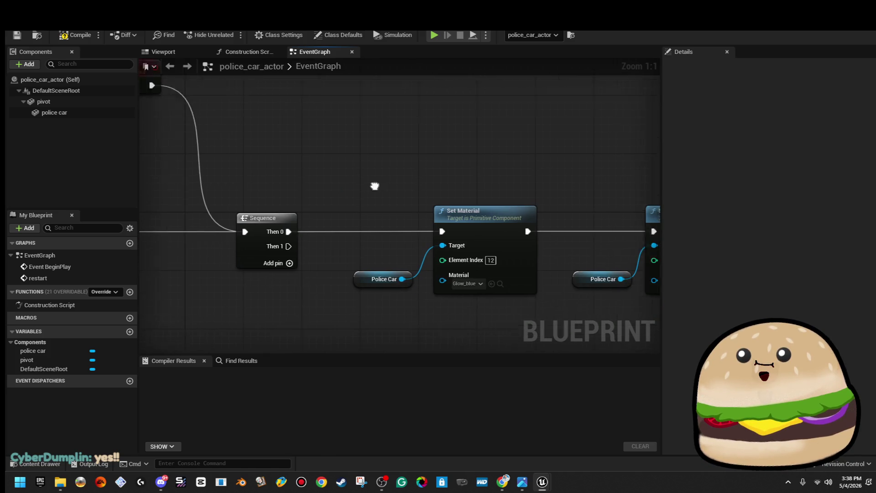
pyautogui.scroll(-4, 350, 183)
pyautogui.moveTo(350, 153)
pyautogui.mouseDown()
pyautogui.moveTo(600, 226)
pyautogui.moveTo(654, 224)
pyautogui.moveTo(636, 220)
pyautogui.mouseUp()
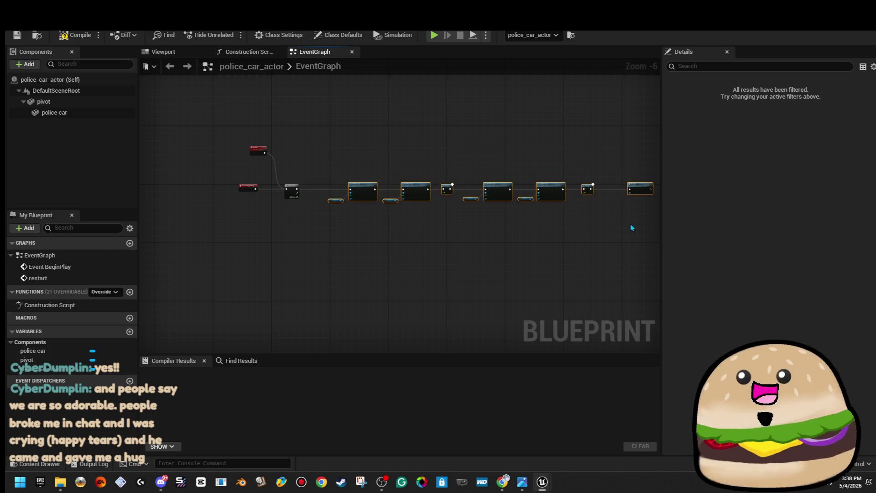
pyautogui.click(630, 224)
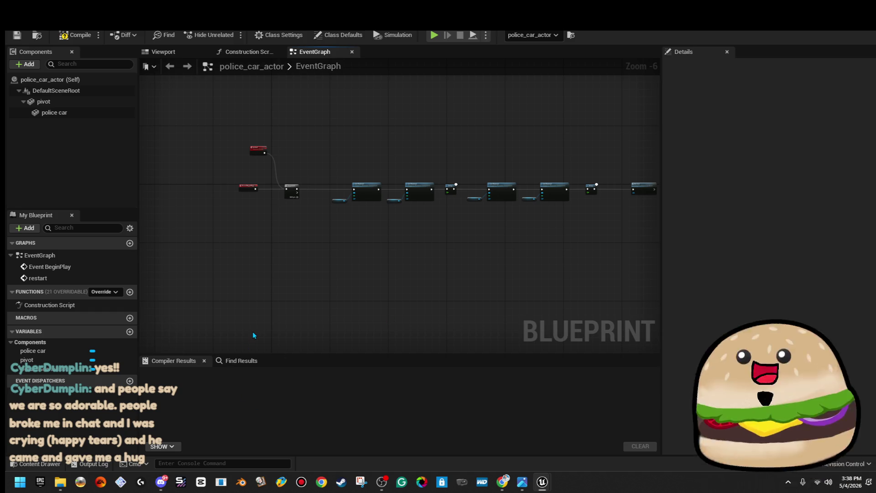
pyautogui.scroll(5, 328, 210)
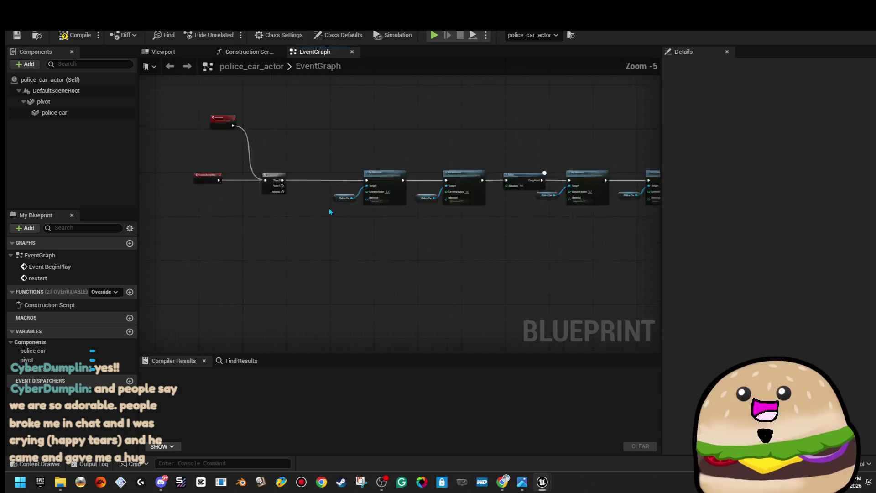
pyautogui.moveTo(486, 249); pyautogui.dragTo(441, 284)
# - Compile the police_car_actor blueprint successfully
pyautogui.click(85, 33)
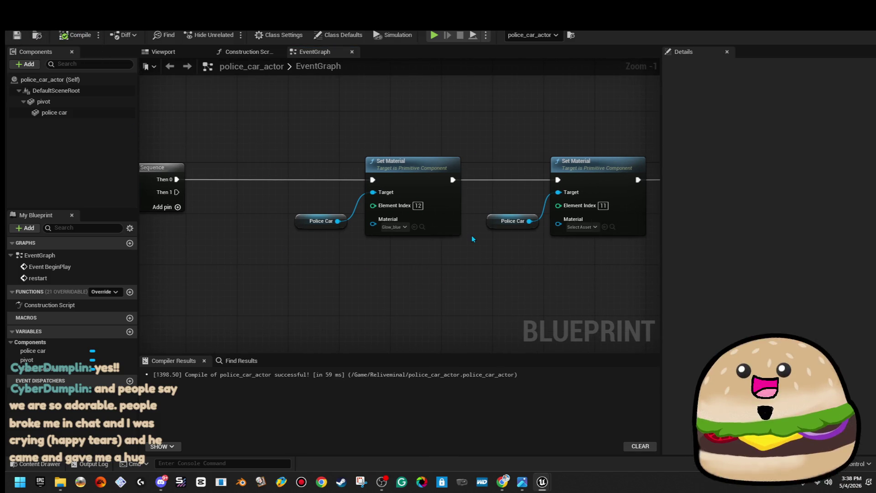
pyautogui.scroll(-6, 465, 187)
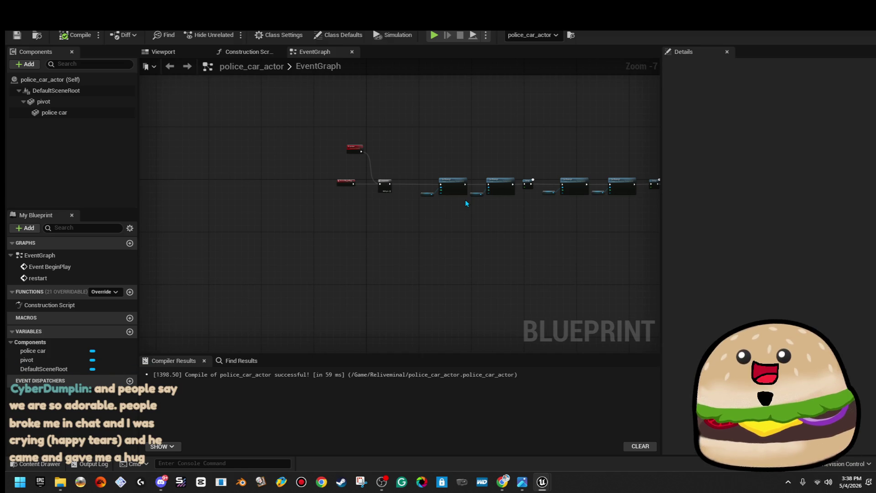
pyautogui.scroll(5, 467, 203)
pyautogui.moveTo(447, 210)
pyautogui.mouseDown()
pyautogui.moveTo(329, 250)
pyautogui.moveTo(390, 227)
pyautogui.moveTo(458, 182)
pyautogui.mouseUp()
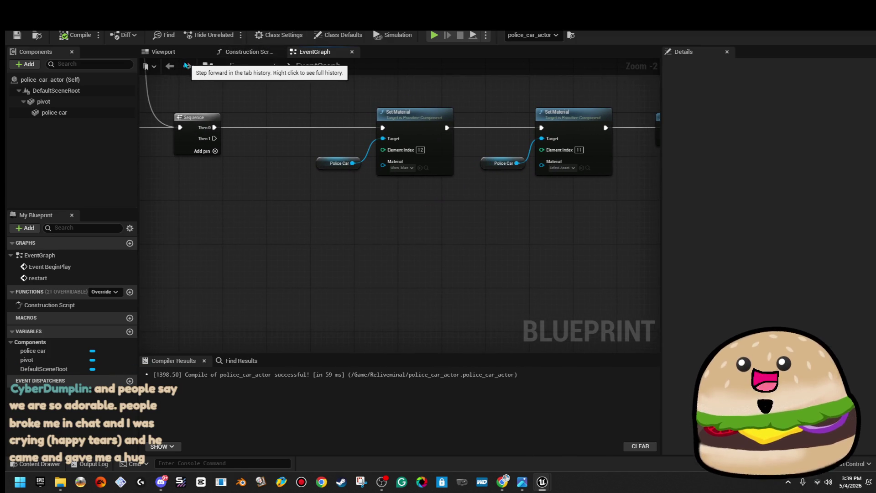
pyautogui.click(174, 51)
# - Focus on the police car mesh in the 3D view, then return to the event graph
pyautogui.doubleClick(54, 112)
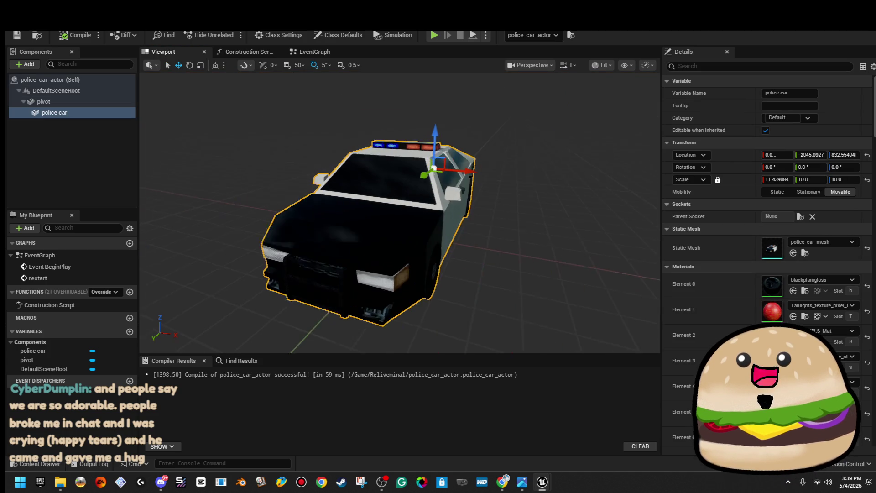
pyautogui.scroll(-3, 844, 363)
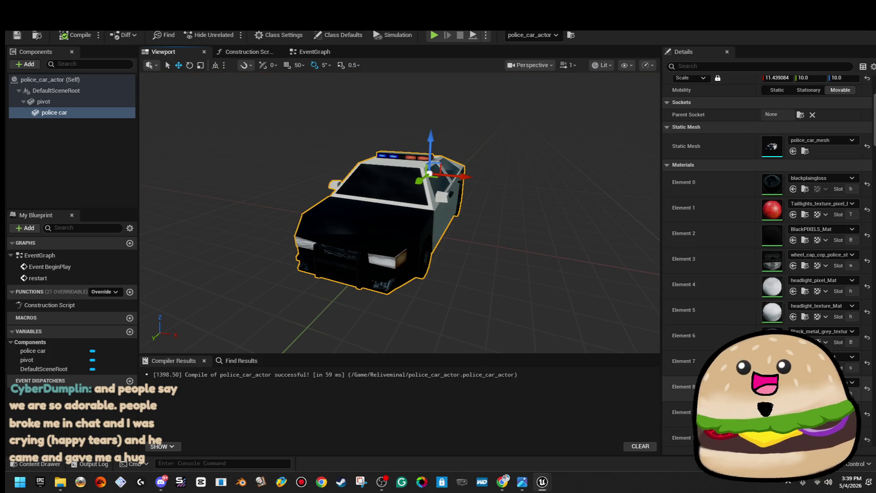
pyautogui.click(349, 54)
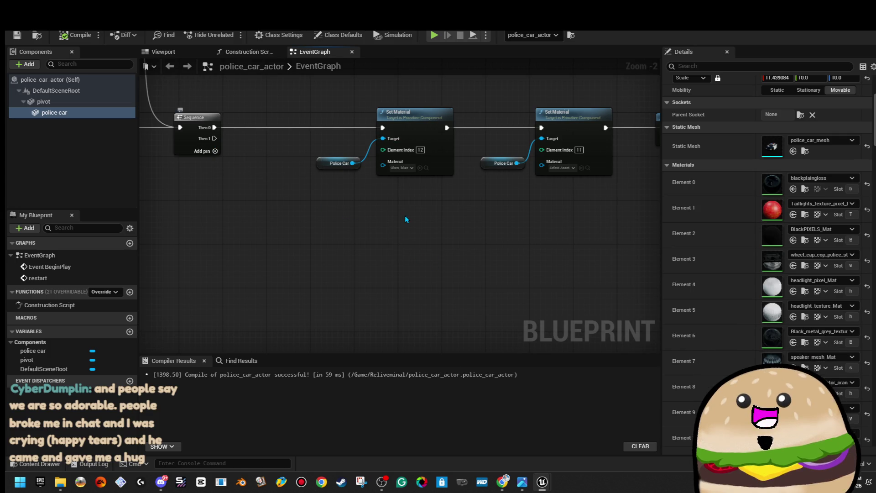
# - Copy the first Set Material node with its Police Car target and paste it below the Sequence
pyautogui.moveTo(351, 205); pyautogui.dragTo(270, 226)
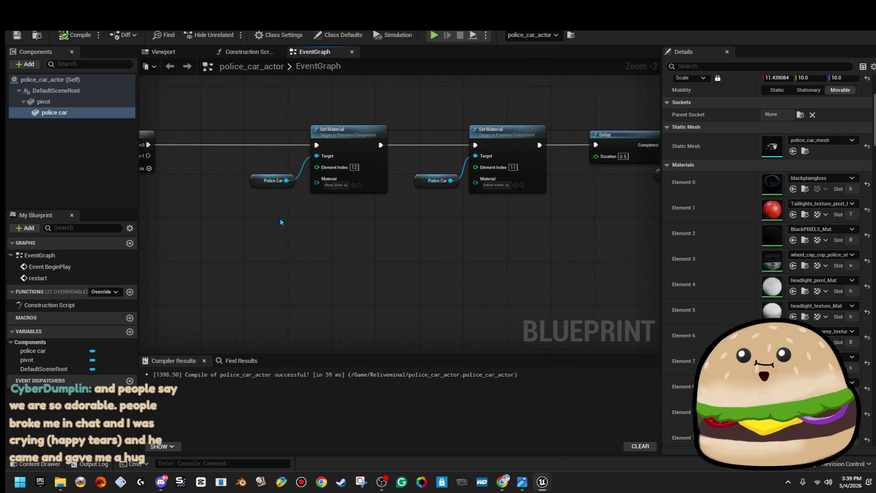
pyautogui.scroll(-3, 281, 222)
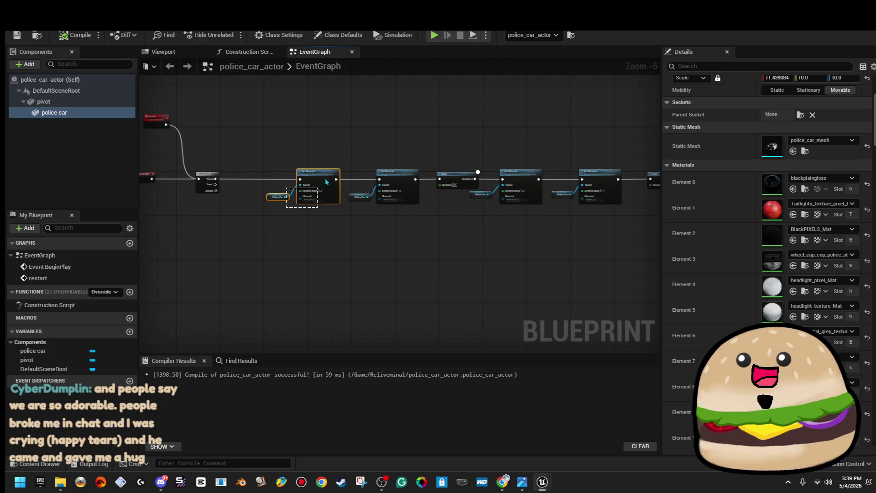
pyautogui.click(326, 182)
pyautogui.rightClick(325, 182)
pyautogui.click(351, 226)
pyautogui.scroll(3, 339, 237)
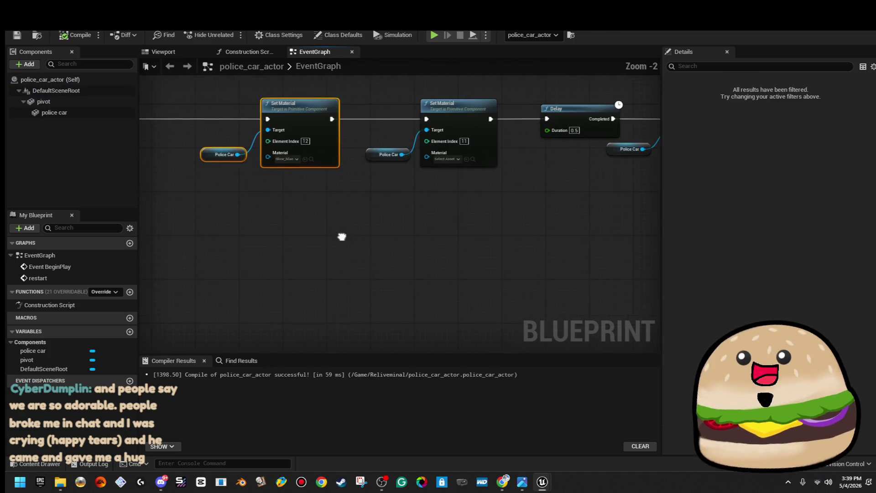
pyautogui.moveTo(341, 237); pyautogui.dragTo(419, 225)
pyautogui.hotkey('ctrl', 'v')
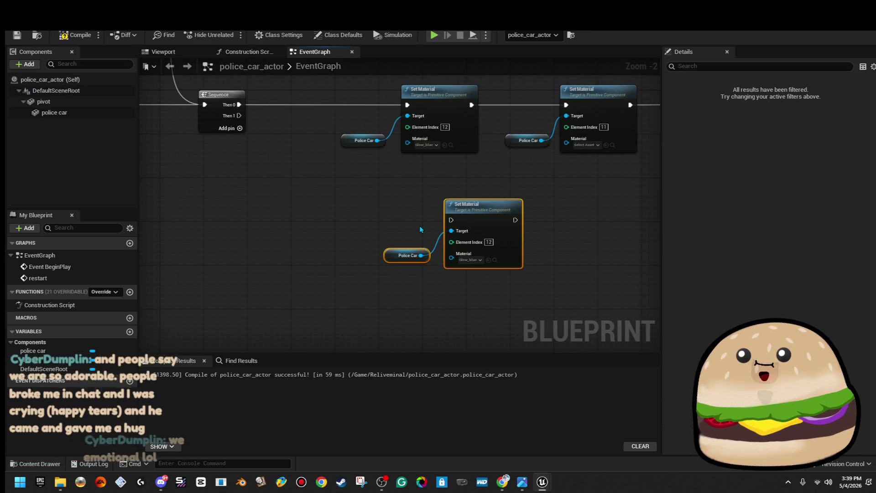
pyautogui.moveTo(474, 215); pyautogui.dragTo(436, 214)
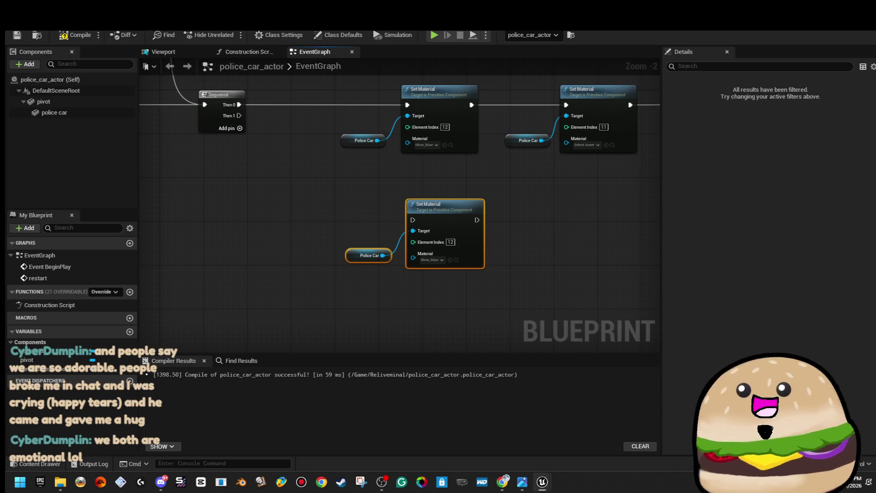
# - Check the police car component's materials in the 3D view, then return to the event graph
pyautogui.moveTo(244, 52); pyautogui.dragTo(204, 52)
pyautogui.click(164, 52)
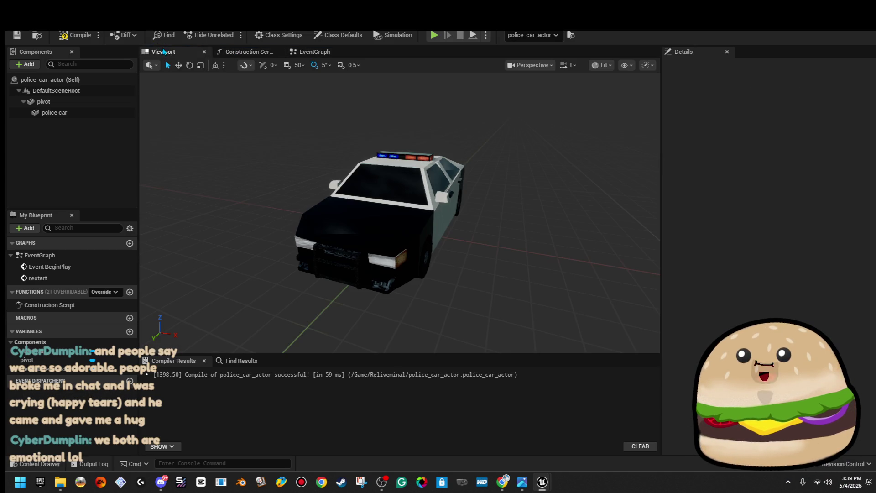
pyautogui.click(55, 112)
pyautogui.scroll(-10, 844, 338)
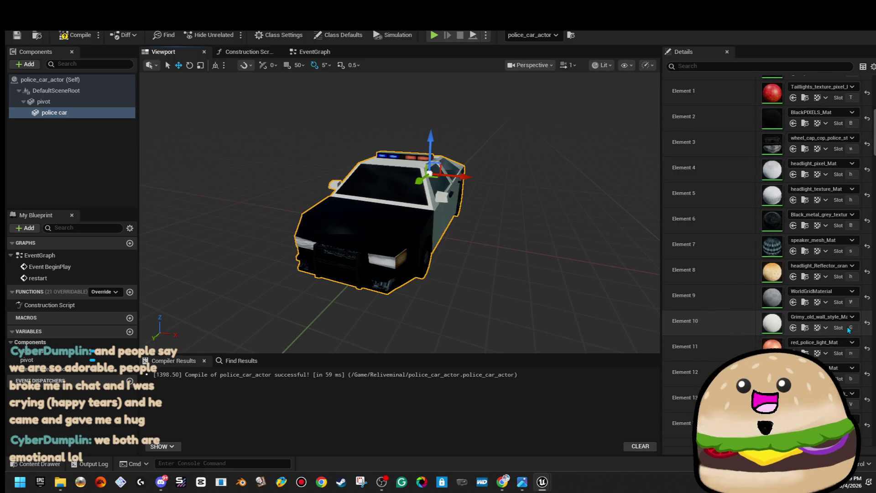
pyautogui.click(334, 53)
pyautogui.scroll(2, 437, 246)
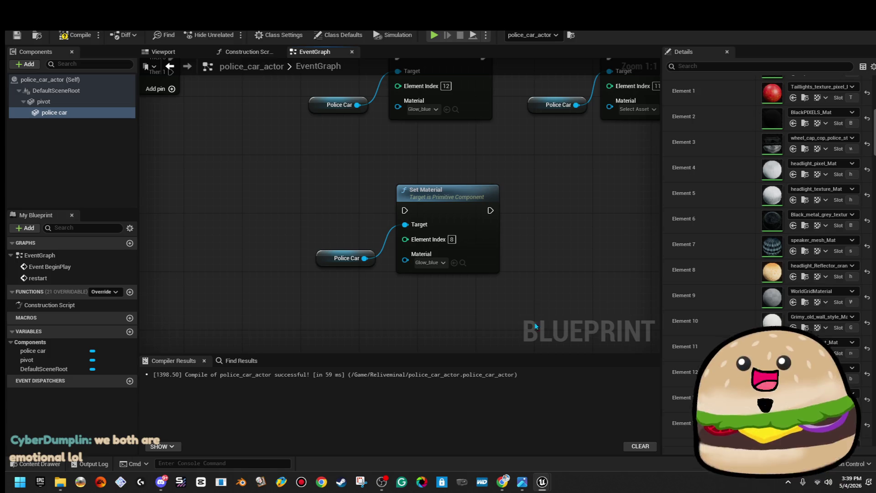
# - Wire Sequence Then 1 to the lower Set Material and assign it glow-orange
pyautogui.moveTo(194, 137)
pyautogui.mouseDown()
pyautogui.moveTo(322, 233)
pyautogui.moveTo(427, 276)
pyautogui.mouseUp()
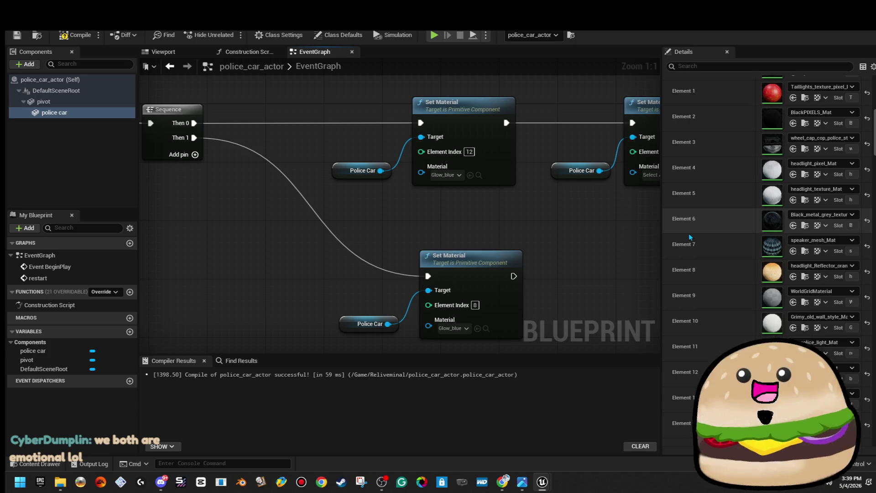
pyautogui.click(63, 39)
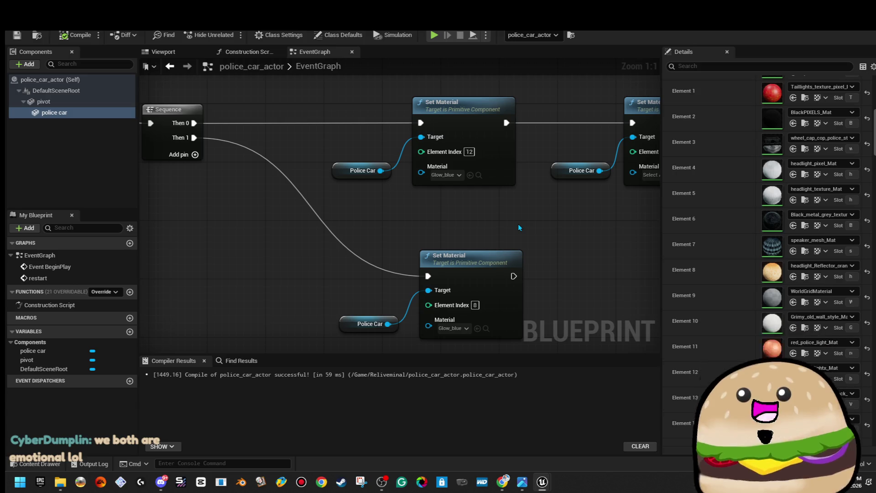
pyautogui.scroll(-3, 518, 225)
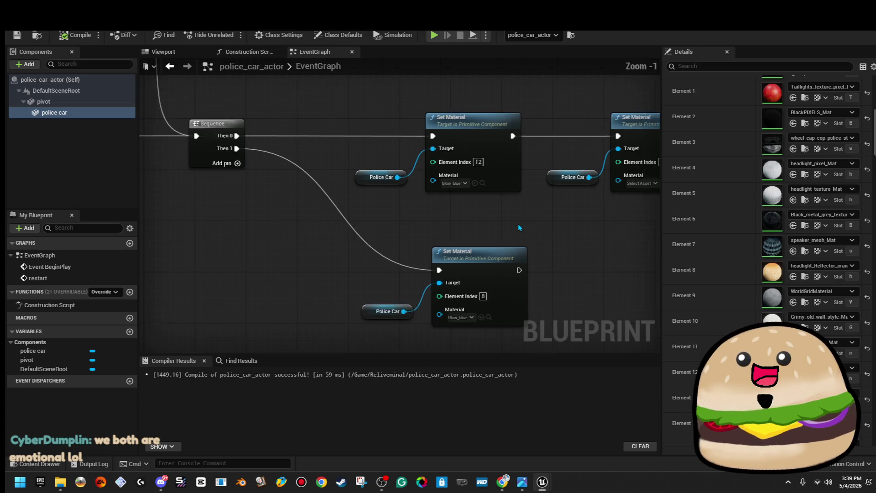
pyautogui.moveTo(530, 218); pyautogui.dragTo(422, 315)
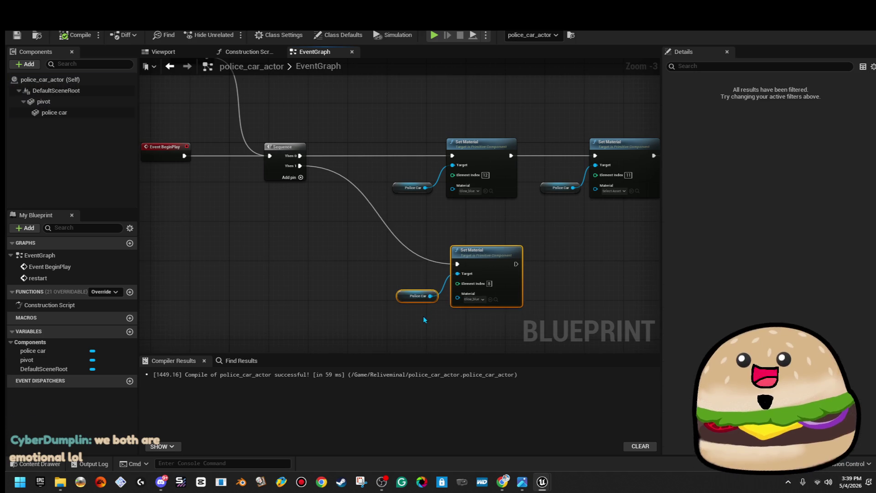
pyautogui.scroll(3, 426, 316)
pyautogui.click(488, 302)
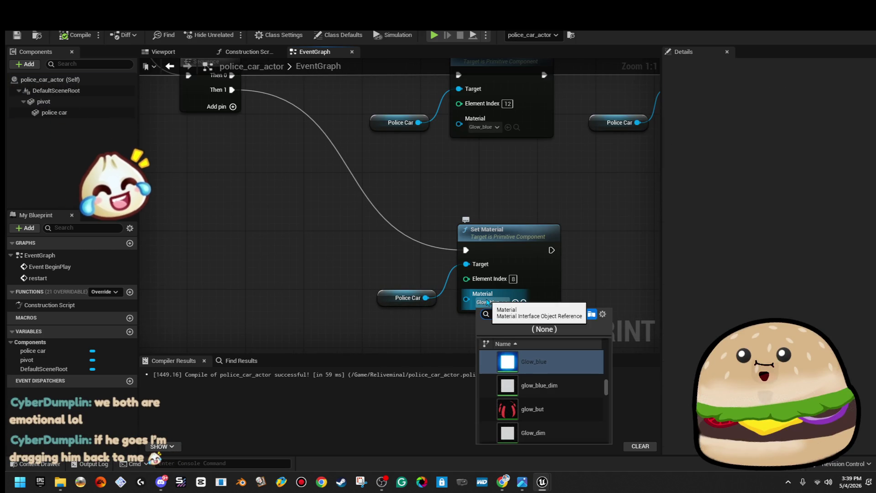
pyautogui.write('dim')
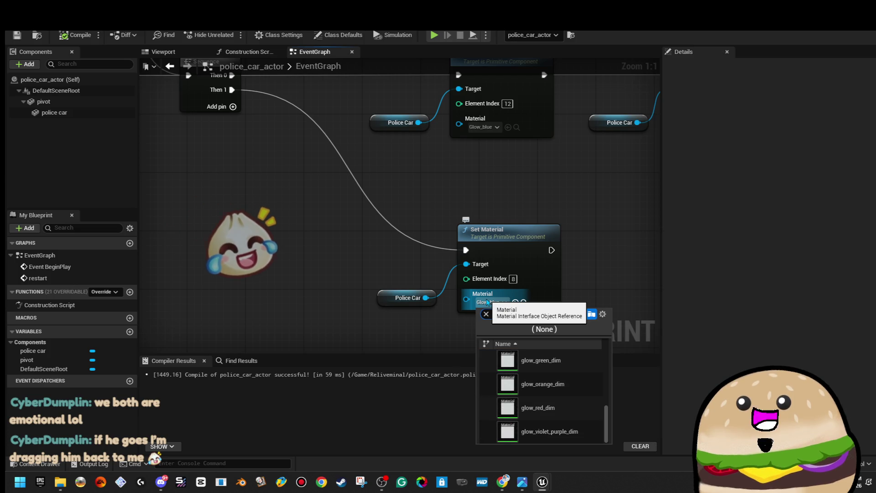
pyautogui.press('BackSpace')
pyautogui.press('BackSpace')
pyautogui.press('BackSpace')
pyautogui.write('orange')
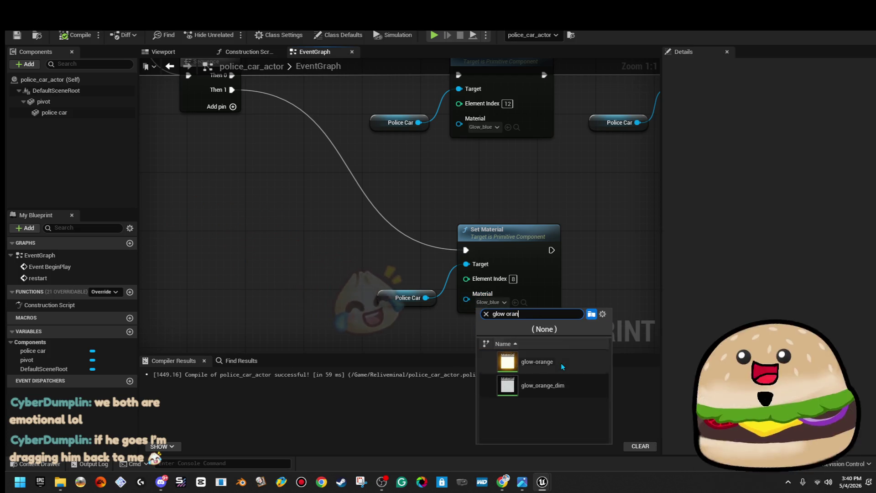
pyautogui.click(537, 361)
# - Duplicate the orange Set Material node, chain the copy after it, and set its material to None
pyautogui.moveTo(642, 246); pyautogui.dragTo(451, 204)
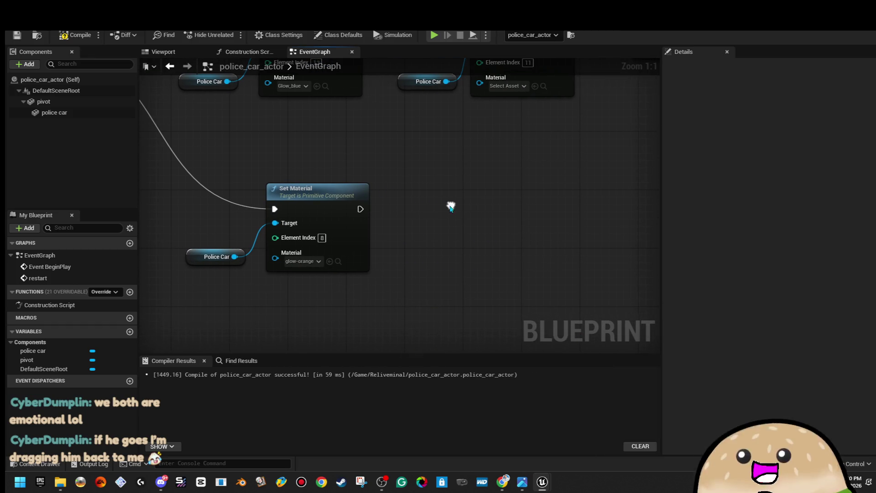
pyautogui.moveTo(225, 188)
pyautogui.mouseDown()
pyautogui.moveTo(387, 342)
pyautogui.moveTo(403, 133)
pyautogui.moveTo(418, 269)
pyautogui.mouseUp()
pyautogui.hotkey('ctrl', 'c')
pyautogui.hotkey('ctrl', 'v')
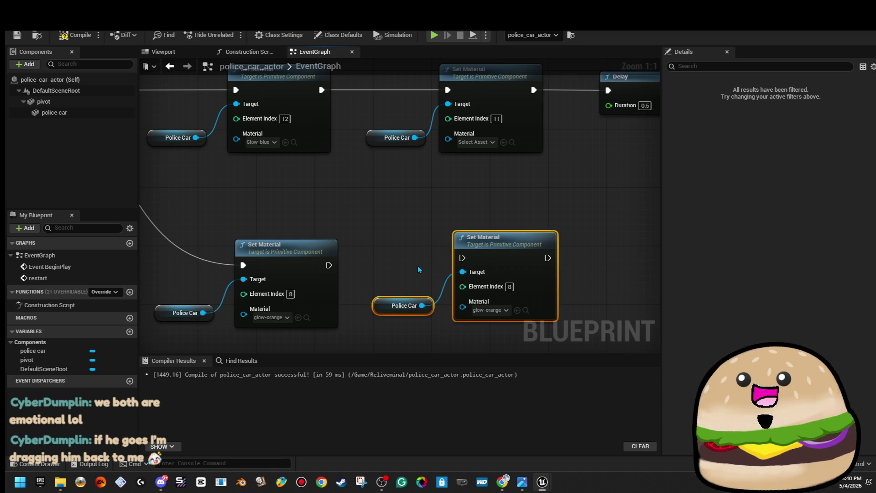
pyautogui.moveTo(328, 265); pyautogui.dragTo(462, 257)
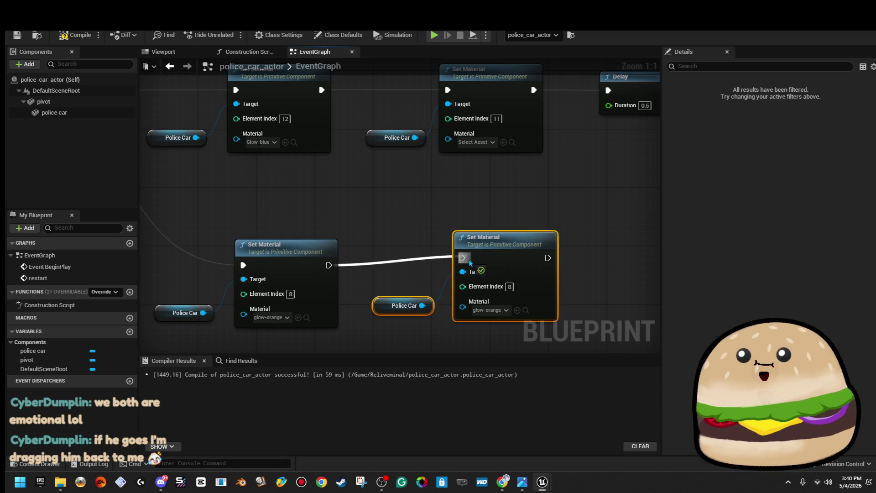
pyautogui.click(502, 309)
pyautogui.click(557, 339)
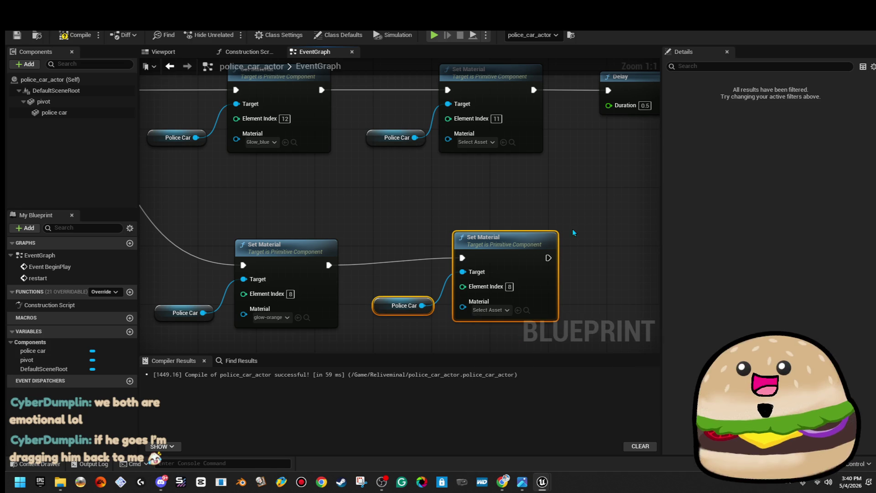
pyautogui.scroll(-5, 539, 240)
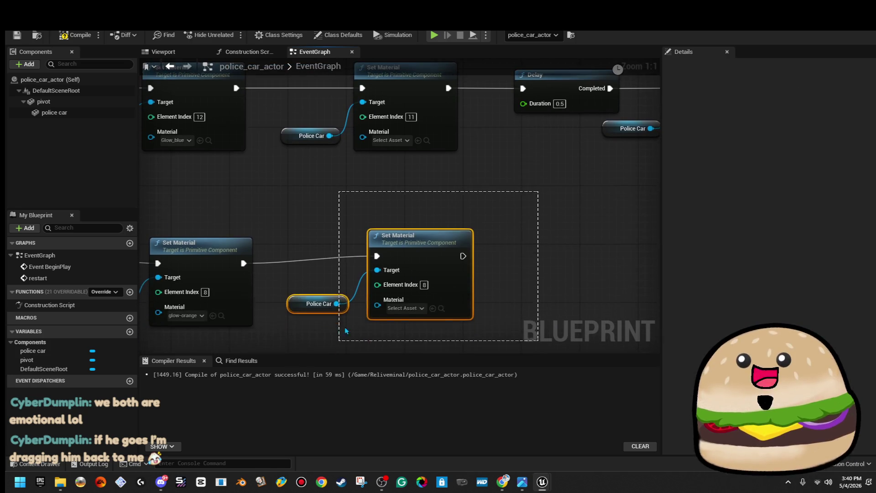
pyautogui.moveTo(540, 277)
pyautogui.mouseDown()
pyautogui.moveTo(456, 263)
pyautogui.moveTo(255, 301)
pyautogui.mouseUp()
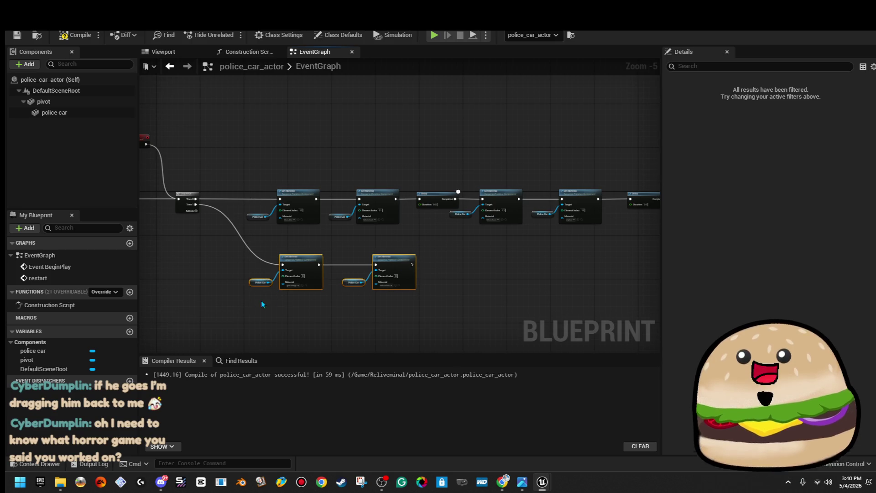
pyautogui.scroll(4, 357, 265)
# - Insert a 0.5 s Delay between the two lower Set Material nodes
pyautogui.moveTo(280, 270)
pyautogui.mouseDown()
pyautogui.moveTo(301, 280)
pyautogui.moveTo(323, 272)
pyautogui.mouseUp()
pyautogui.click(348, 284)
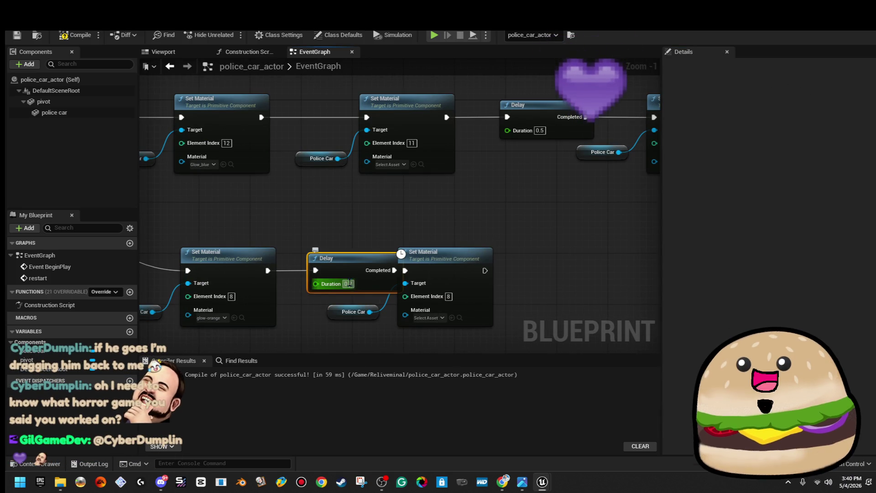
pyautogui.write('.5')
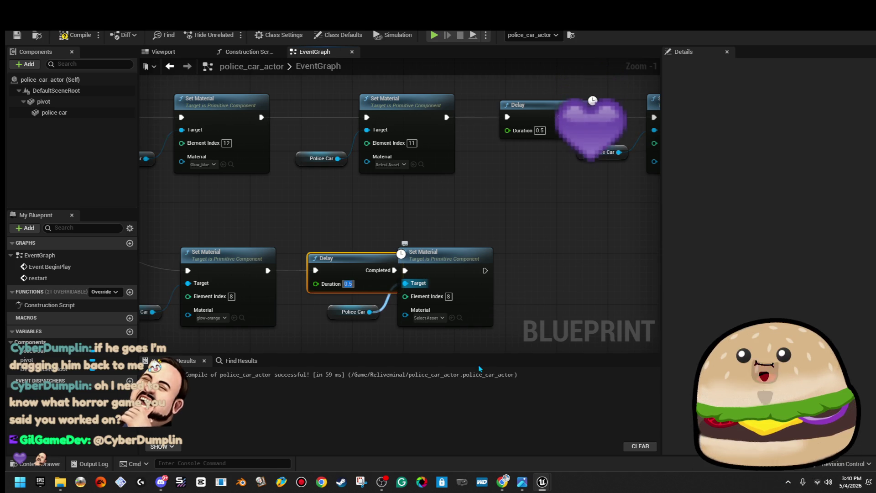
pyautogui.press('super+Down')
pyautogui.press('super+Up')
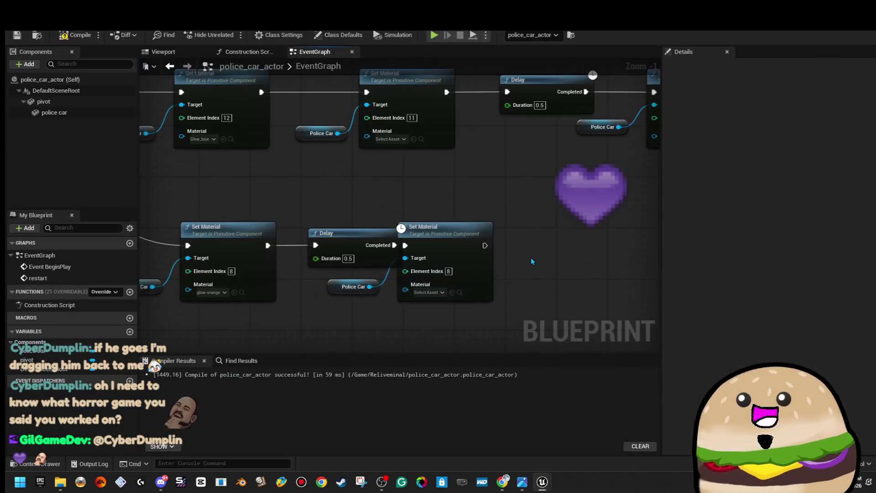
# - Nudge the lower Delay and Set Material nodes right and wire the chain onward toward Restart
pyautogui.moveTo(409, 321)
pyautogui.mouseDown()
pyautogui.moveTo(339, 258)
pyautogui.moveTo(374, 276)
pyautogui.moveTo(365, 287)
pyautogui.moveTo(420, 313)
pyautogui.mouseUp()
pyautogui.click(420, 314)
pyautogui.scroll(-3, 337, 265)
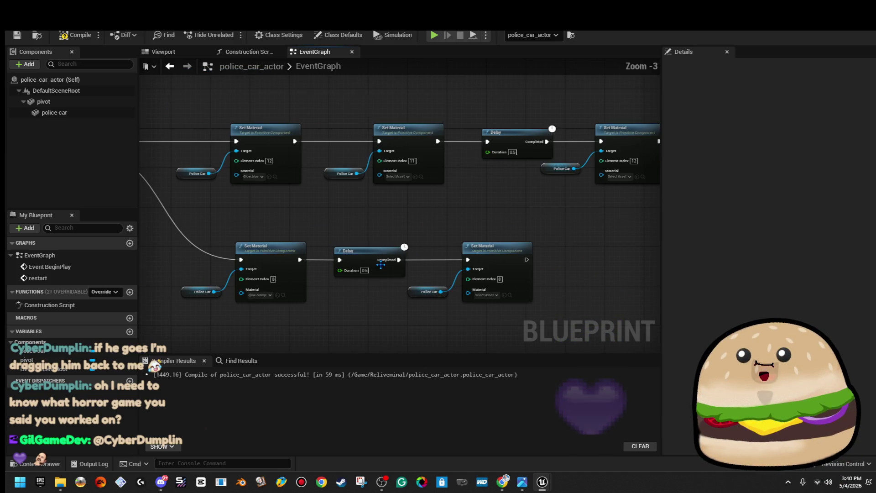
pyautogui.scroll(-2, 273, 224)
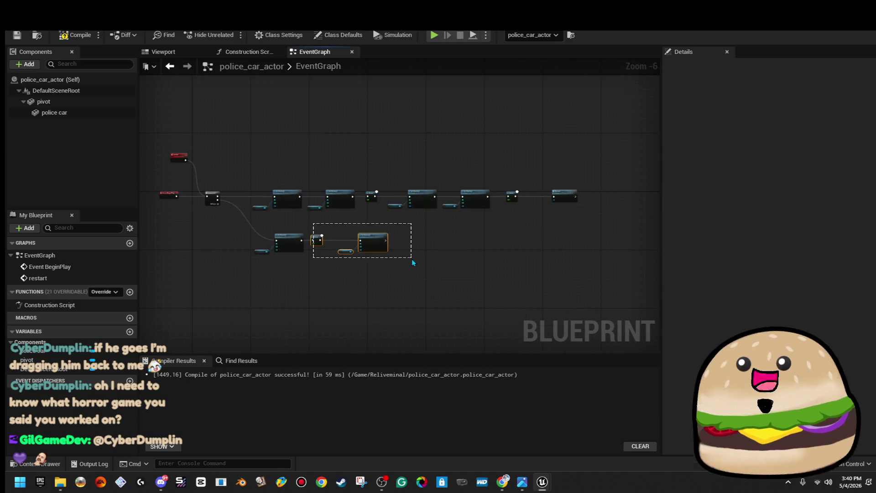
pyautogui.moveTo(411, 258); pyautogui.dragTo(411, 258)
pyautogui.press('Right')
pyautogui.press('Right')
pyautogui.press('Right')
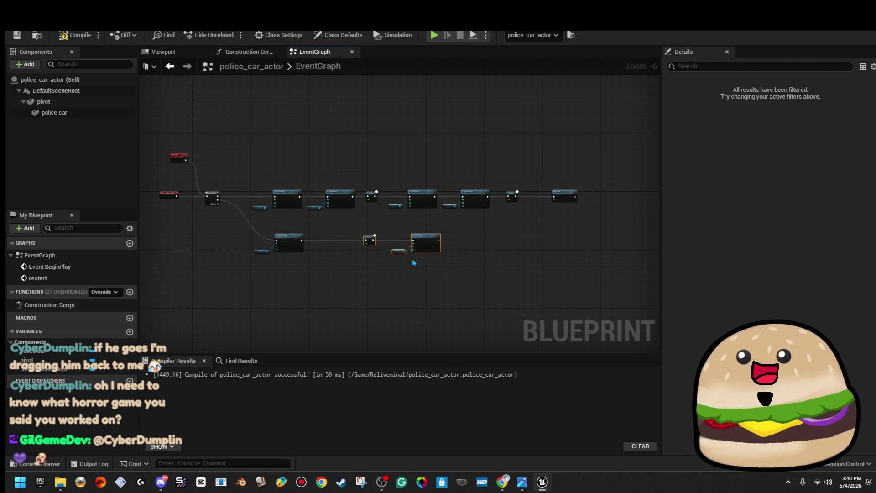
pyautogui.scroll(3, 412, 259)
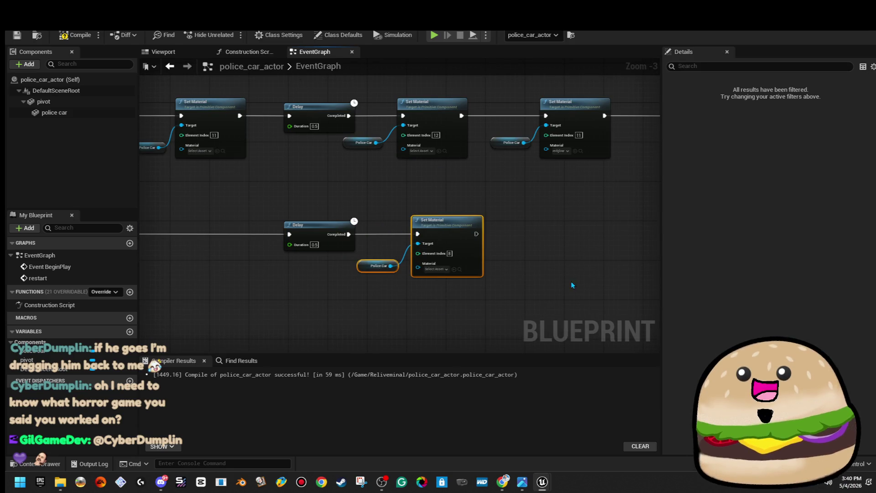
pyautogui.moveTo(571, 283); pyautogui.dragTo(416, 271)
pyautogui.press('Right')
pyautogui.press('Right')
pyautogui.press('Right')
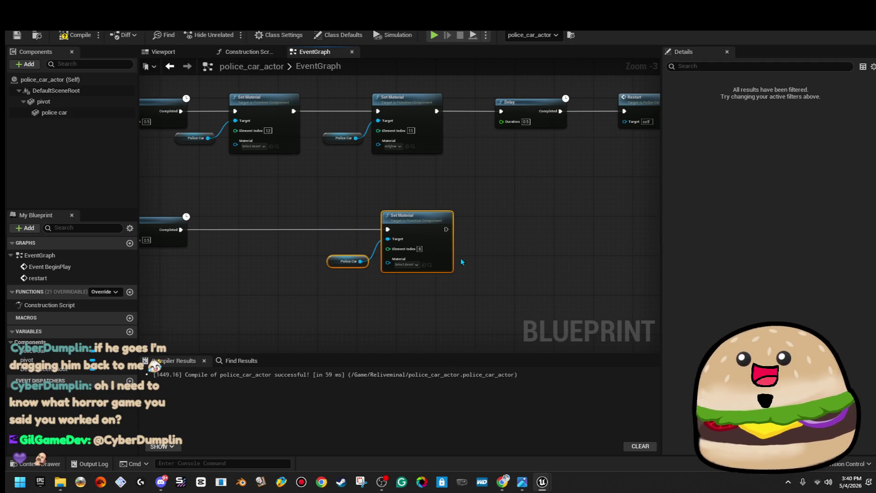
pyautogui.click(461, 258)
pyautogui.moveTo(528, 233); pyautogui.dragTo(349, 294)
pyautogui.moveTo(263, 290)
pyautogui.mouseDown()
pyautogui.moveTo(276, 297)
pyautogui.moveTo(483, 196)
pyautogui.moveTo(439, 177)
pyautogui.moveTo(355, 289)
pyautogui.moveTo(357, 276)
pyautogui.mouseUp()
# - Duplicate the upper 0.5 s Delay, place it after the None Set Material, and connect it to Restart
pyautogui.click(349, 173)
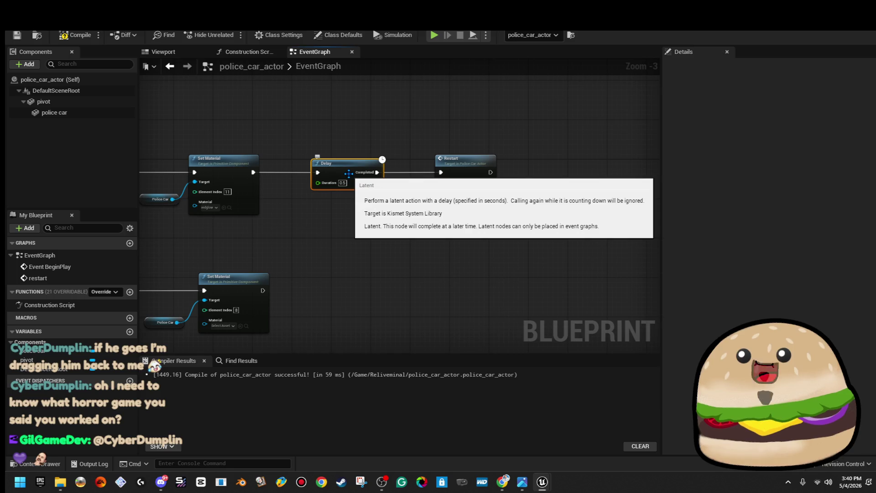
pyautogui.hotkey('ctrl', 'd')
pyautogui.moveTo(404, 180)
pyautogui.mouseDown()
pyautogui.moveTo(390, 280)
pyautogui.moveTo(336, 296)
pyautogui.moveTo(263, 290)
pyautogui.mouseUp()
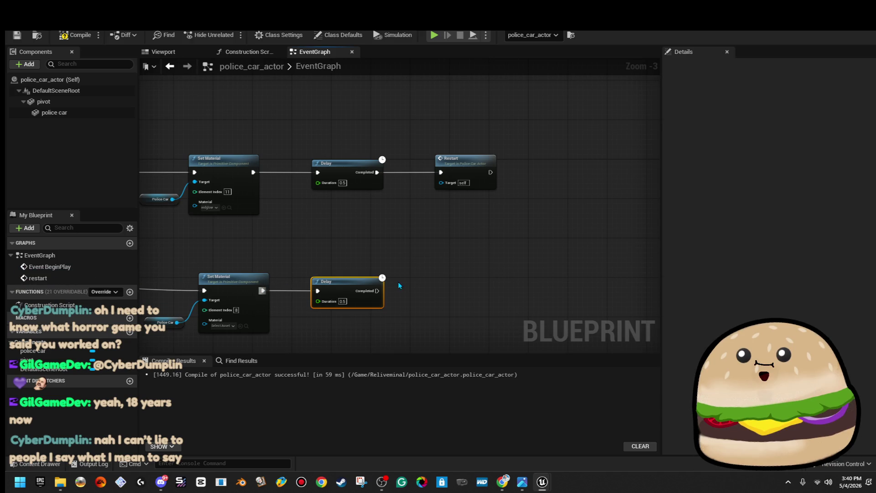
pyautogui.moveTo(376, 291); pyautogui.dragTo(440, 172)
# - Compile and save police_car_actor, then compile it once more
pyautogui.click(75, 35)
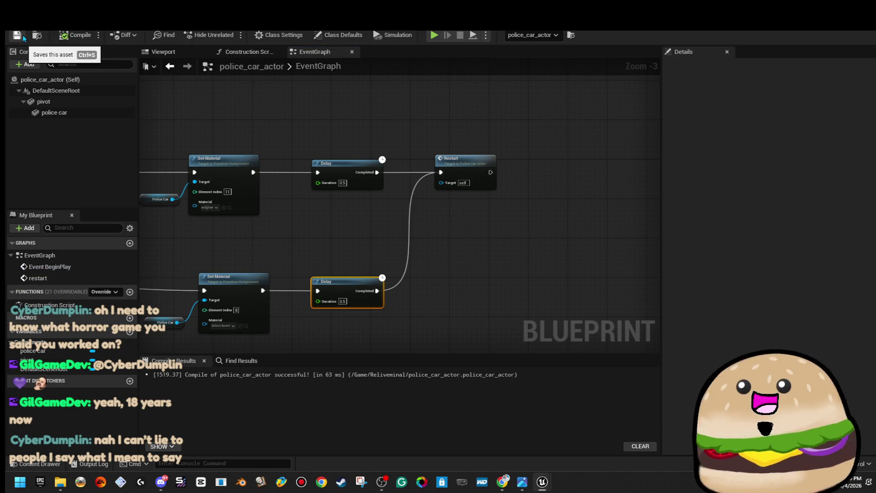
pyautogui.click(23, 34)
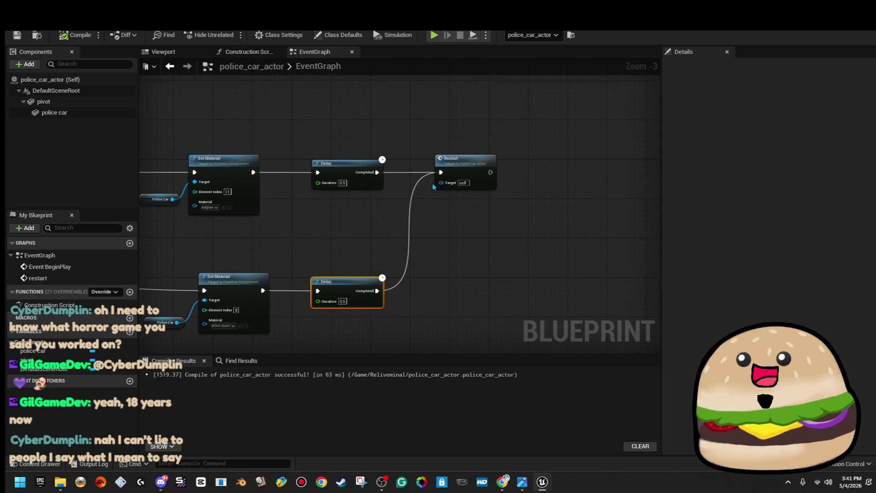
pyautogui.scroll(-2, 433, 187)
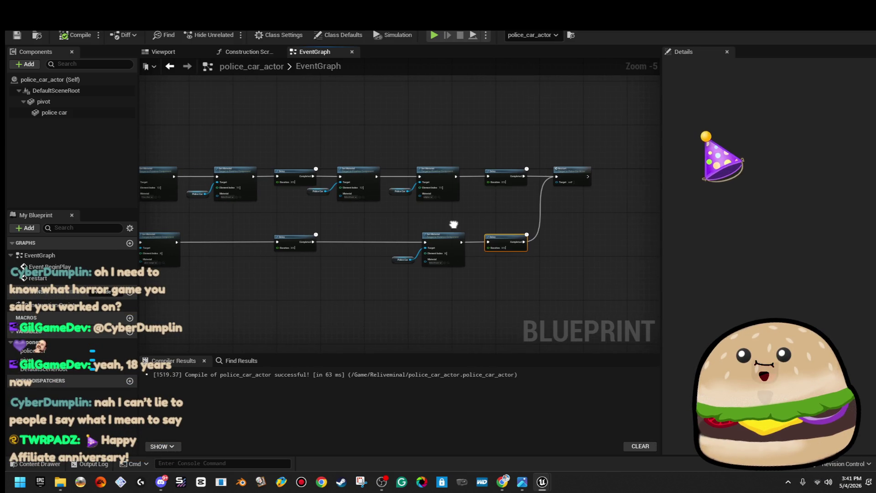
pyautogui.moveTo(475, 222); pyautogui.dragTo(539, 216)
pyautogui.click(75, 35)
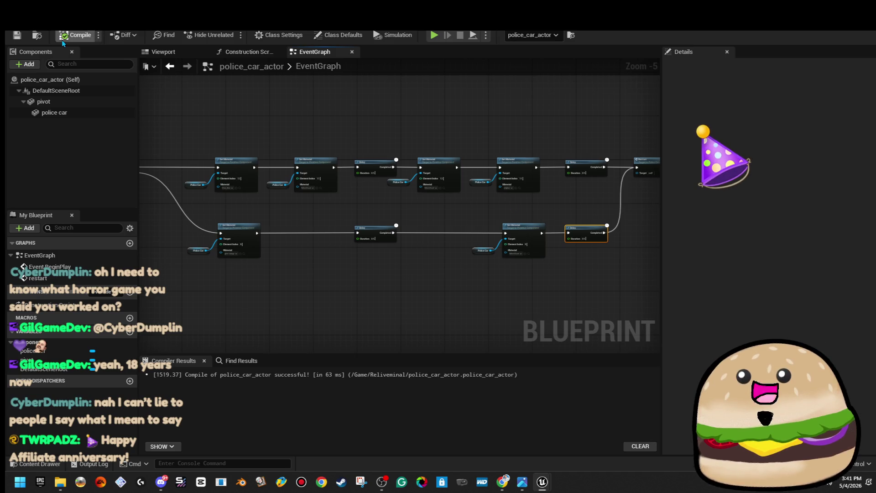
pyautogui.hotkey('alt', 'Tab')
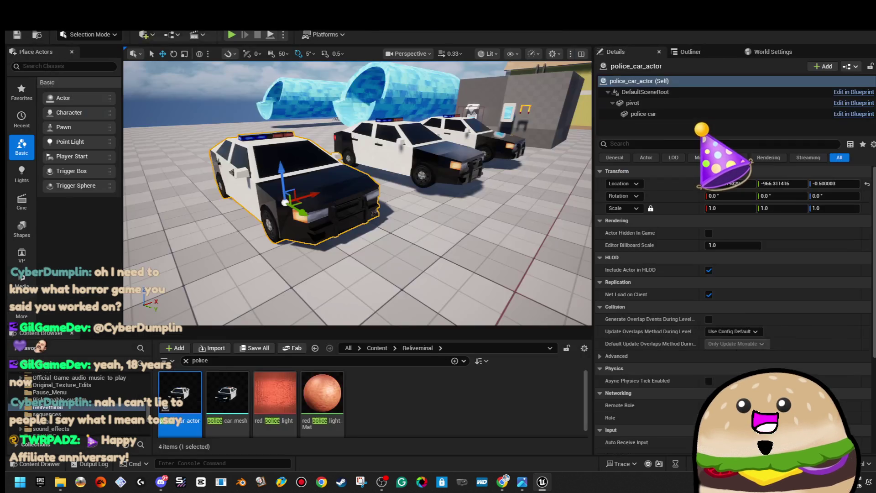
# - Play From Here in the viewport, stop with Esc, and reopen police_car_actor from the Content Browser
pyautogui.rightClick(511, 254)
pyautogui.click(533, 461)
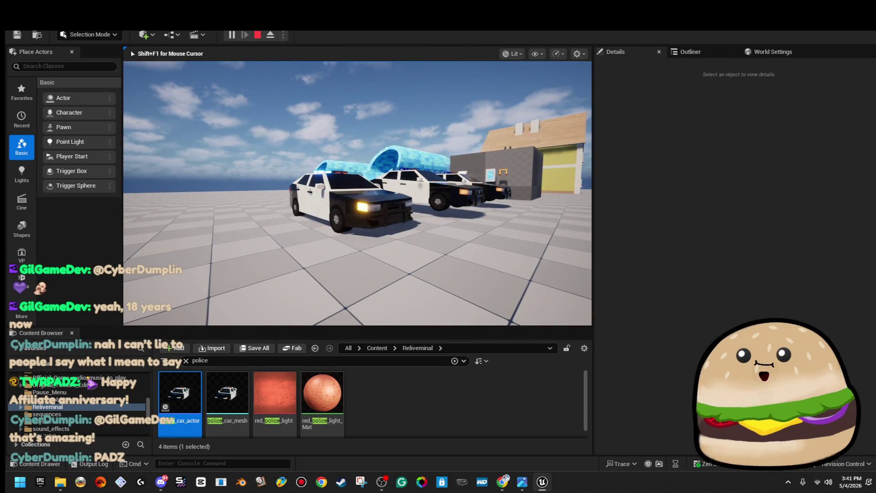
pyautogui.press('Escape')
pyautogui.doubleClick(179, 395)
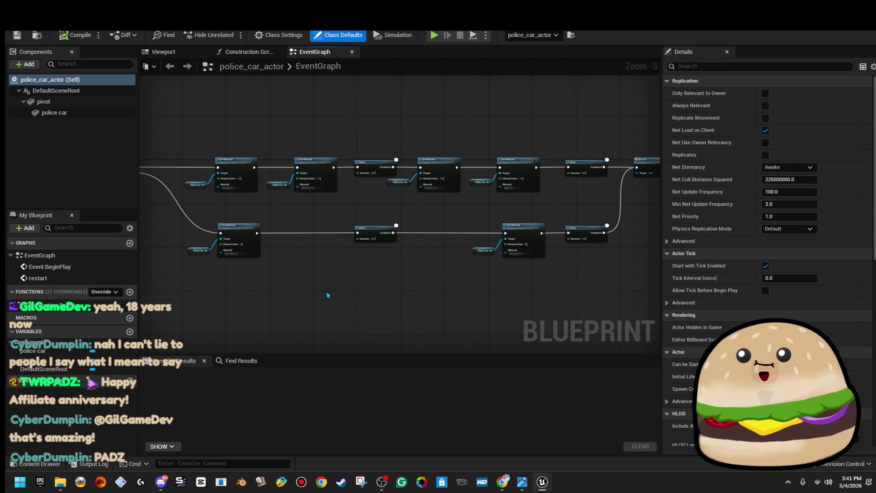
# - Change the lower chain's Delay duration from 0.5 to 0.25 and compile police_car_actor
pyautogui.scroll(2, 342, 281)
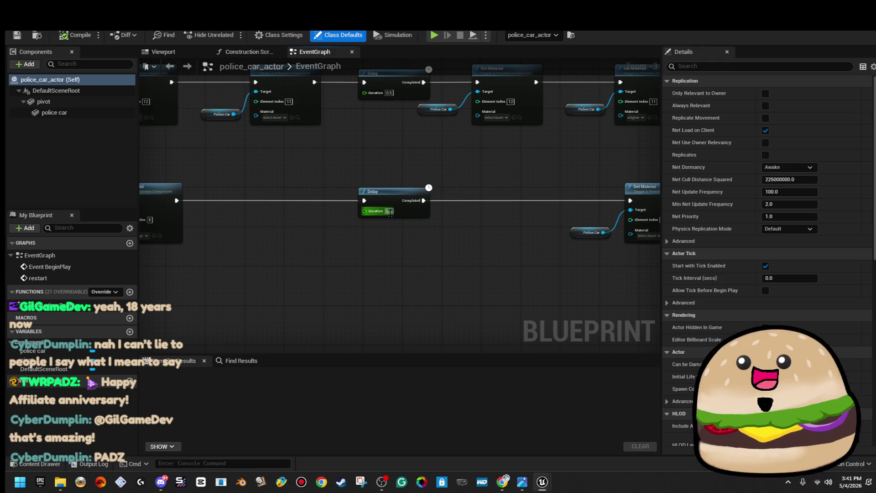
pyautogui.moveTo(430, 234)
pyautogui.mouseDown()
pyautogui.moveTo(336, 254)
pyautogui.moveTo(573, 244)
pyautogui.mouseUp()
pyautogui.click(545, 232)
pyautogui.write('0.25')
pyautogui.press('Return')
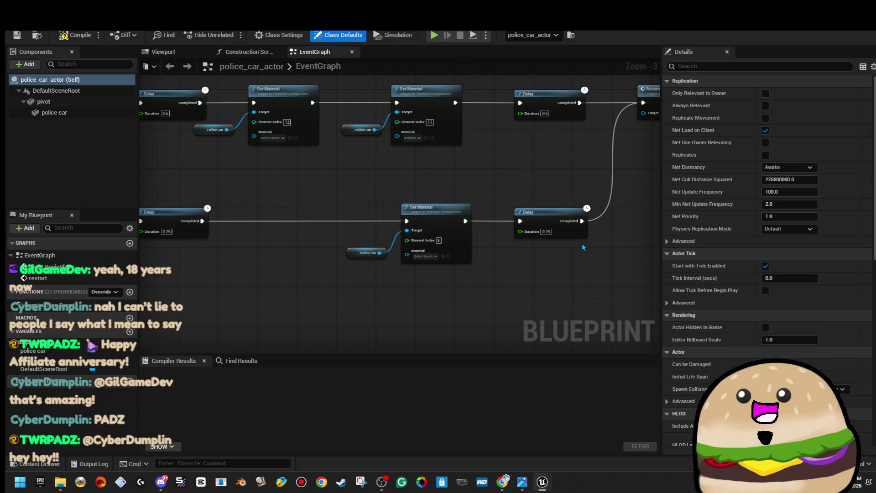
pyautogui.click(76, 36)
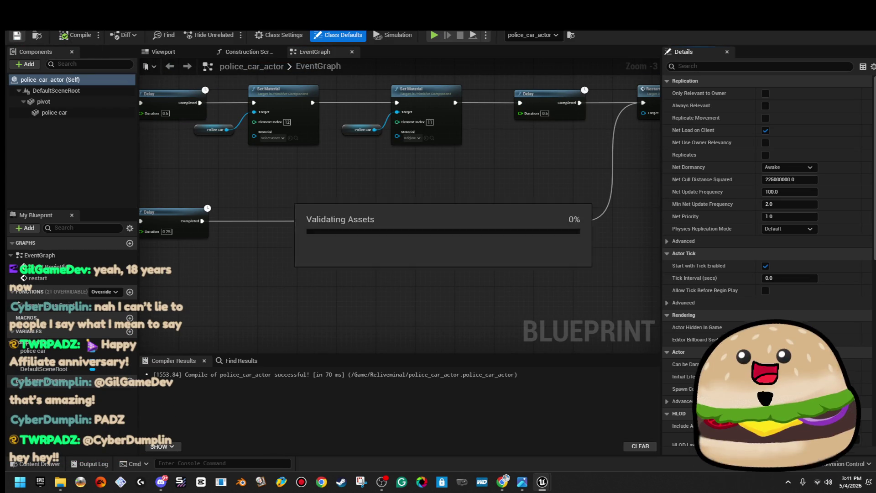
pyautogui.click(143, 46)
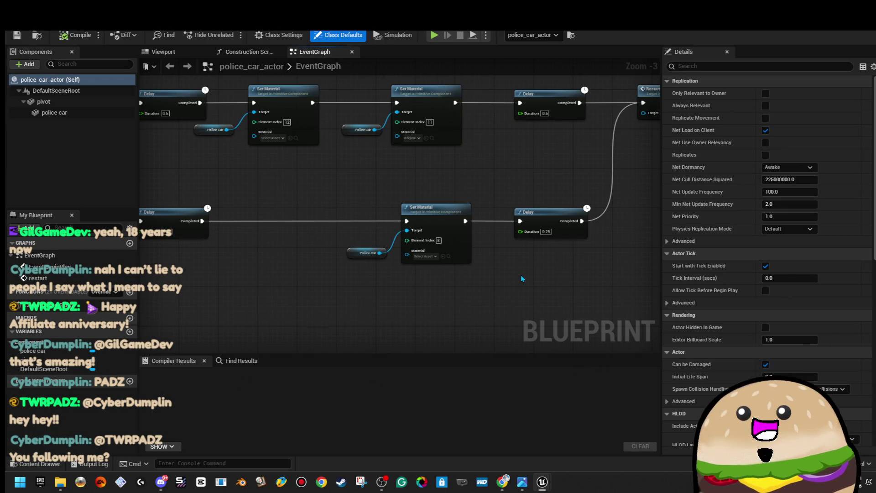
# - Select the lower Delay and Set Material nodes and shift them left to make room
pyautogui.scroll(-1, 602, 276)
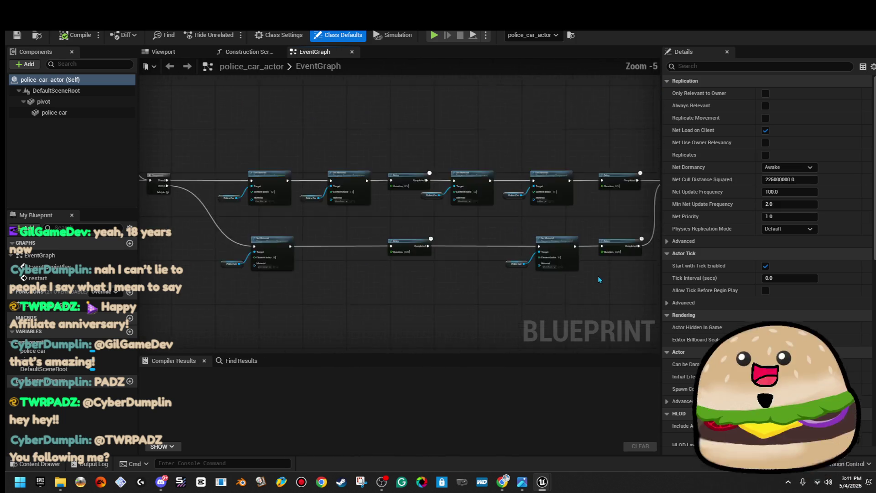
pyautogui.moveTo(561, 241)
pyautogui.mouseDown()
pyautogui.moveTo(483, 214)
pyautogui.moveTo(497, 226)
pyautogui.moveTo(441, 226)
pyautogui.moveTo(450, 205)
pyautogui.moveTo(487, 209)
pyautogui.mouseUp()
pyautogui.moveTo(506, 245); pyautogui.dragTo(426, 245)
pyautogui.click(417, 279)
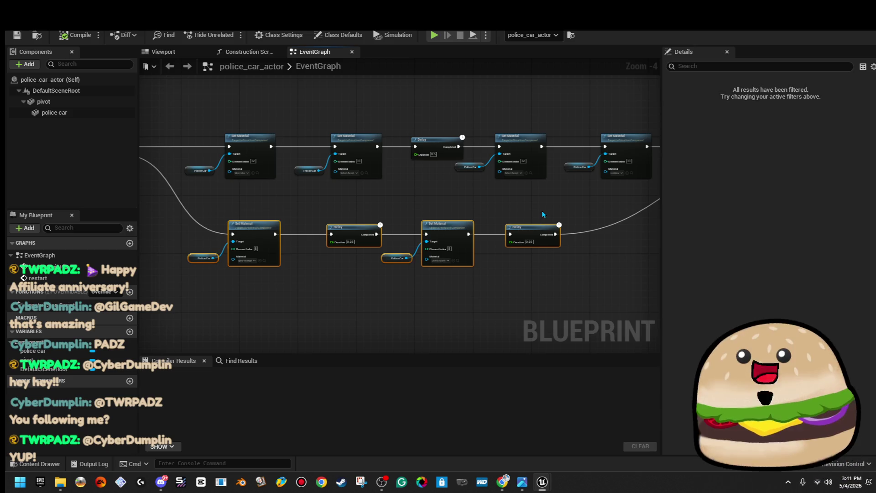
pyautogui.moveTo(542, 212)
pyautogui.mouseDown()
pyautogui.moveTo(447, 195)
pyautogui.moveTo(308, 244)
pyautogui.mouseUp()
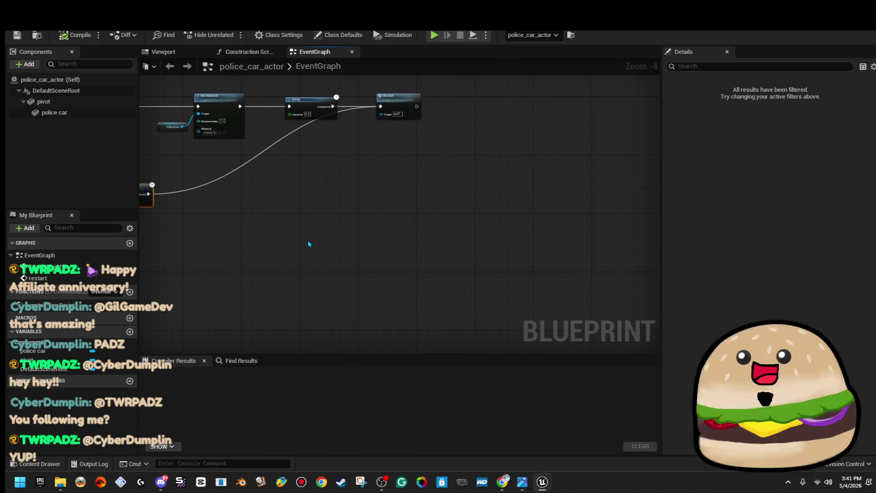
# - Paste the copied Set Material/Delay pair at the row's end, wiring it in and looping into Restart
pyautogui.hotkey('ctrl', 'v')
pyautogui.scroll(2, 307, 244)
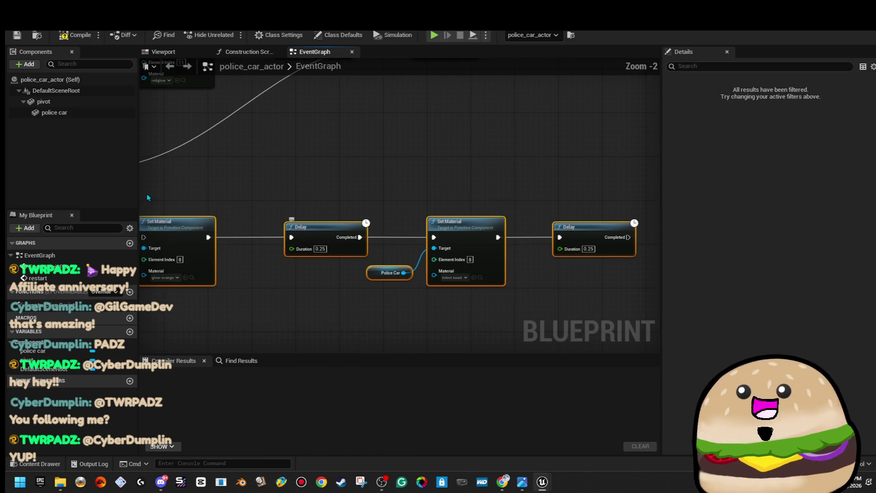
pyautogui.moveTo(343, 236)
pyautogui.mouseDown()
pyautogui.moveTo(369, 182)
pyautogui.moveTo(334, 181)
pyautogui.mouseUp()
pyautogui.moveTo(232, 191); pyautogui.dragTo(232, 191)
pyautogui.moveTo(442, 142); pyautogui.dragTo(198, 219)
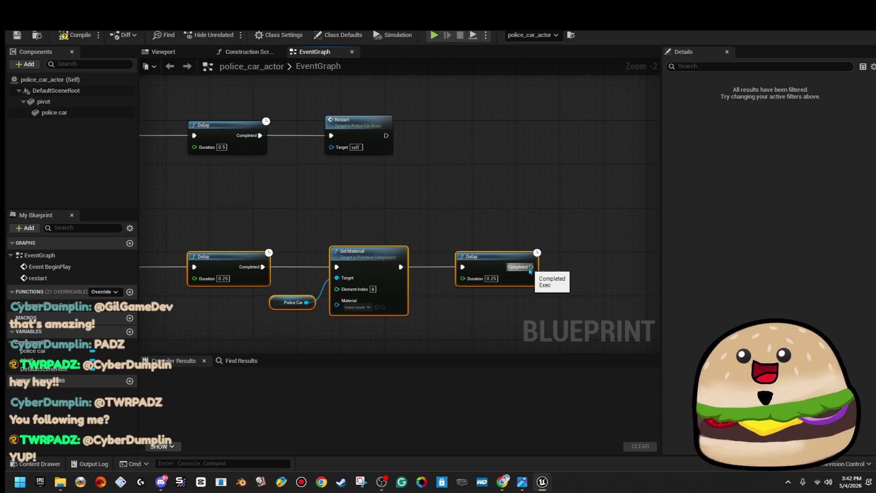
pyautogui.moveTo(319, 130); pyautogui.dragTo(329, 138)
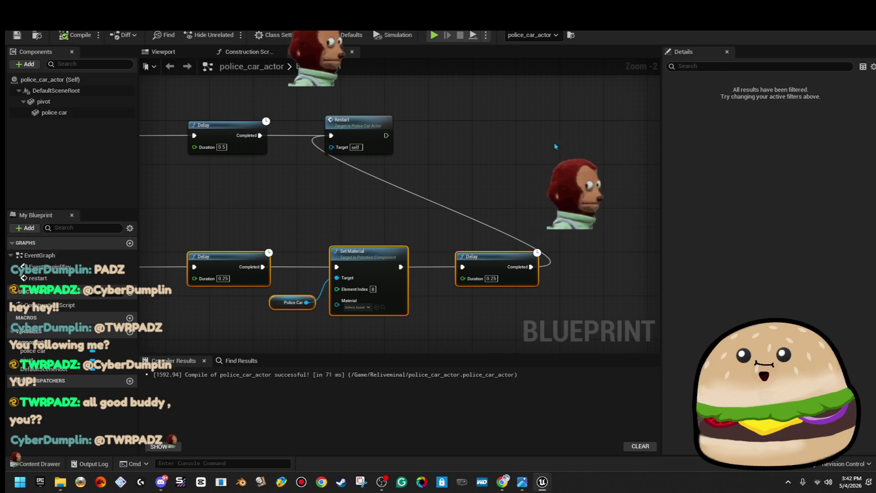
# - Return to the level view and start a play test with Alt+P
pyautogui.scroll(-5, 484, 146)
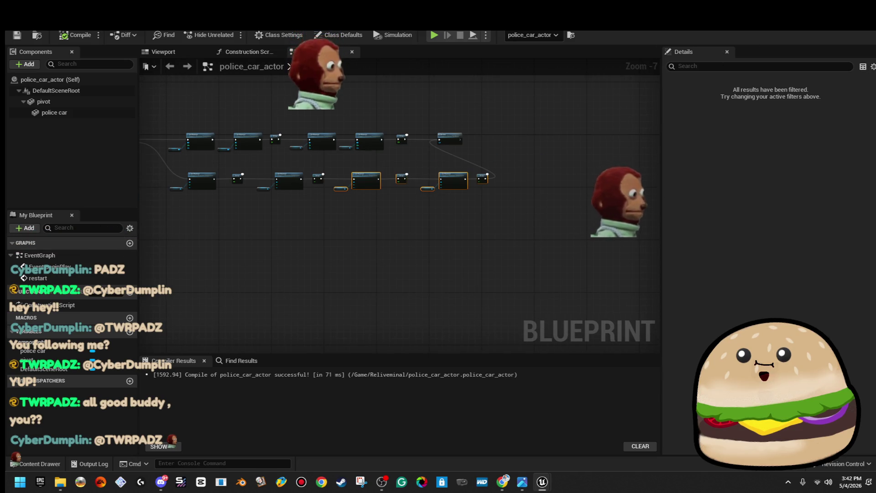
pyautogui.click(373, 18)
pyautogui.hotkey('alt', 'p')
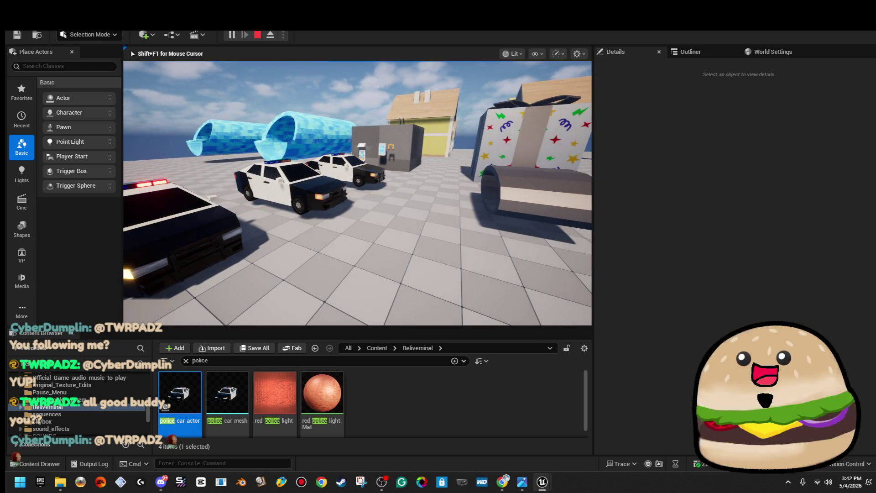
# - Bring the police_car_actor blueprint to the front to watch it execute during play
pyautogui.hotkey('alt', 'Tab')
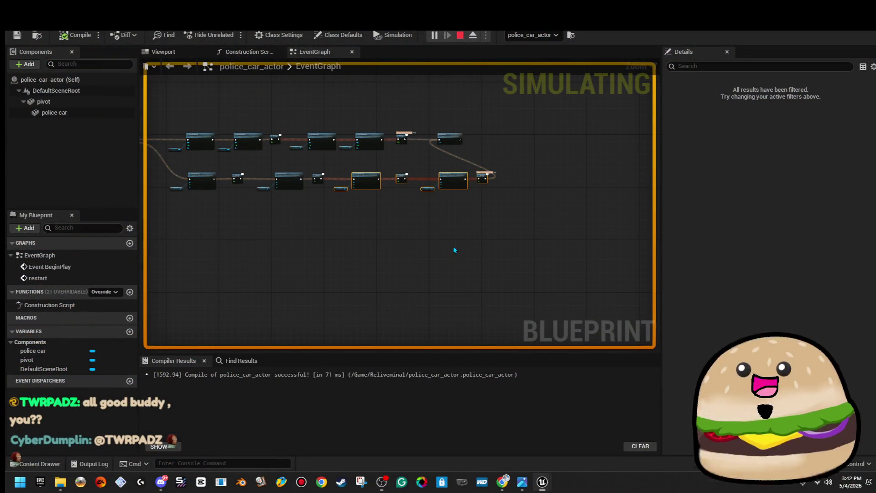
pyautogui.scroll(1, 474, 138)
# - Stop the play session and pan to the Event BeginPlay and Sequence nodes
pyautogui.press('Escape')
pyautogui.scroll(3, 522, 208)
pyautogui.scroll(-3, 525, 201)
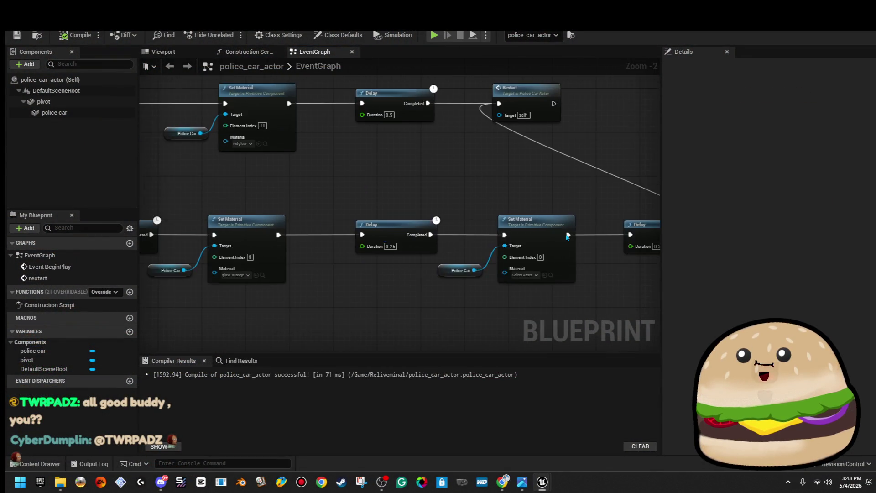
pyautogui.scroll(2, 372, 218)
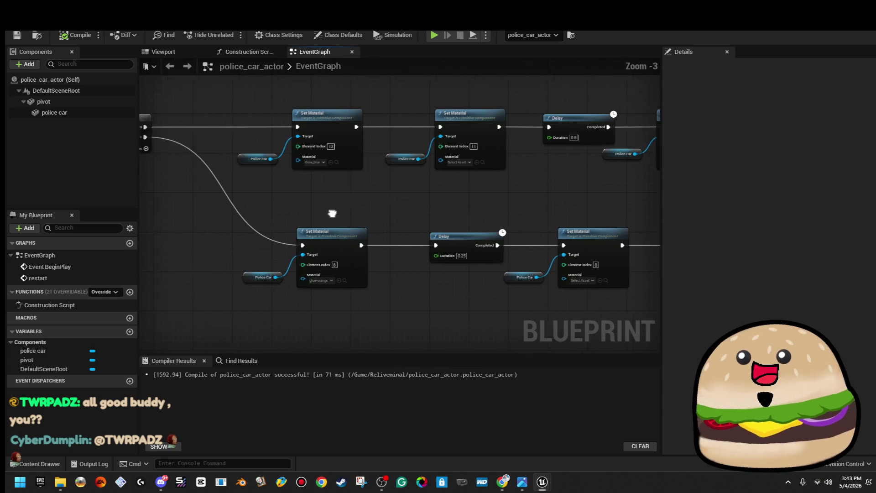
pyautogui.moveTo(529, 297)
pyautogui.mouseDown()
pyautogui.moveTo(520, 251)
pyautogui.moveTo(489, 241)
pyautogui.mouseUp()
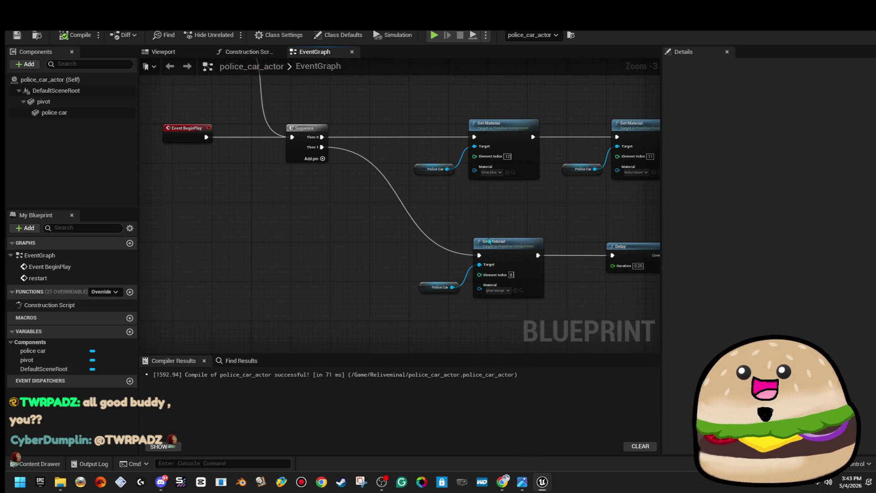
# - Open the graph's All Actions list, then dismiss it without adding a node
pyautogui.rightClick(349, 247)
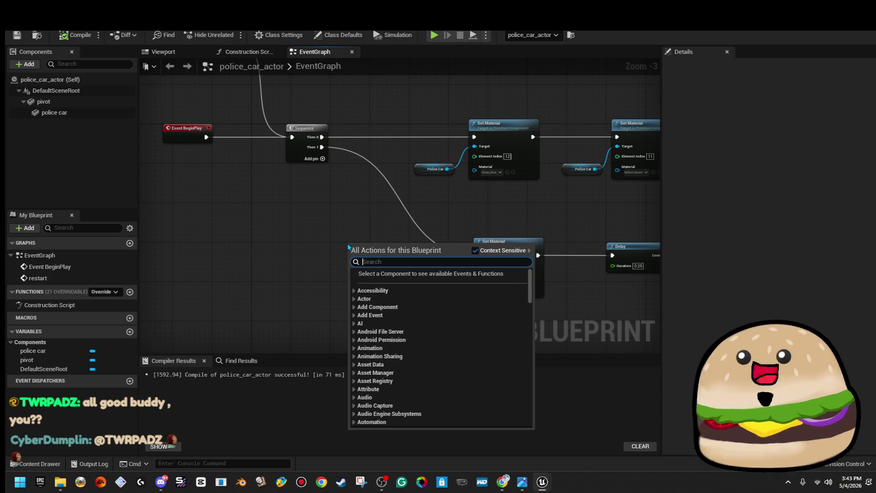
pyautogui.click(338, 214)
pyautogui.scroll(-3, 338, 213)
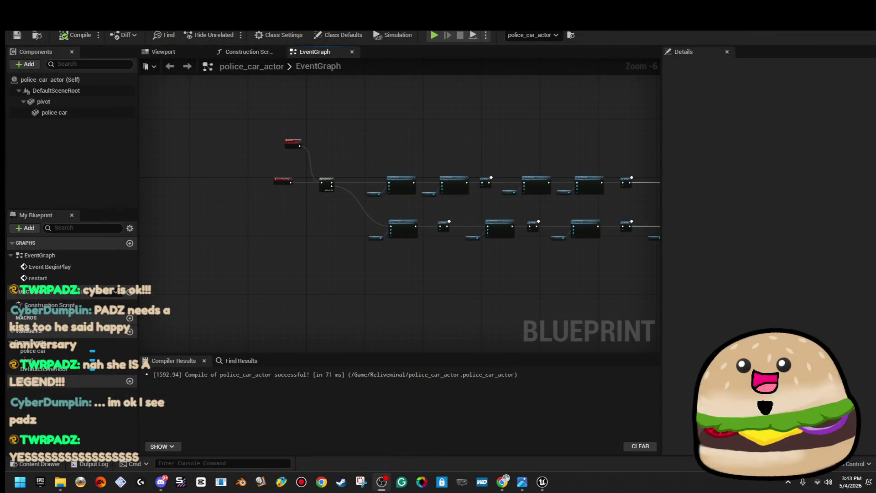
# - Drag from the Sequence's Then 1 pin and add a 'do once' node from the action search
pyautogui.scroll(4, 348, 223)
pyautogui.moveTo(482, 158); pyautogui.dragTo(394, 160)
pyautogui.moveTo(210, 124); pyautogui.dragTo(222, 222)
pyautogui.moveTo(211, 253); pyautogui.dragTo(218, 252)
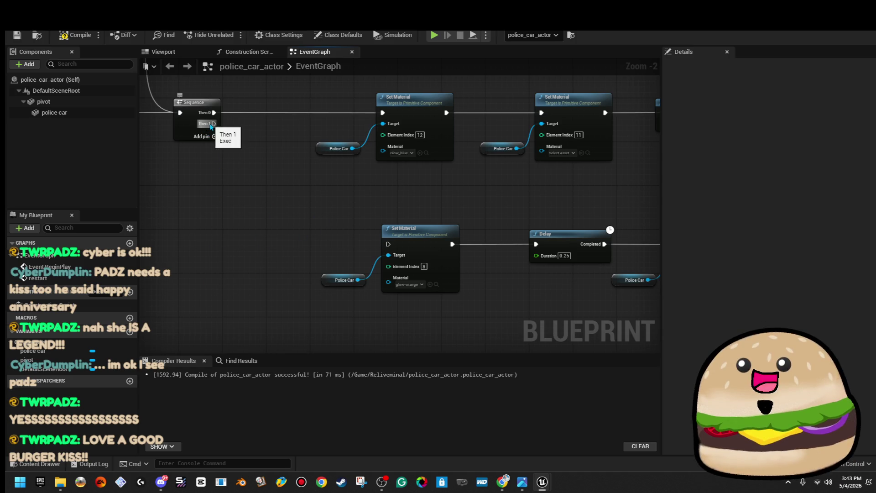
pyautogui.moveTo(214, 204); pyautogui.dragTo(223, 222)
pyautogui.write('do')
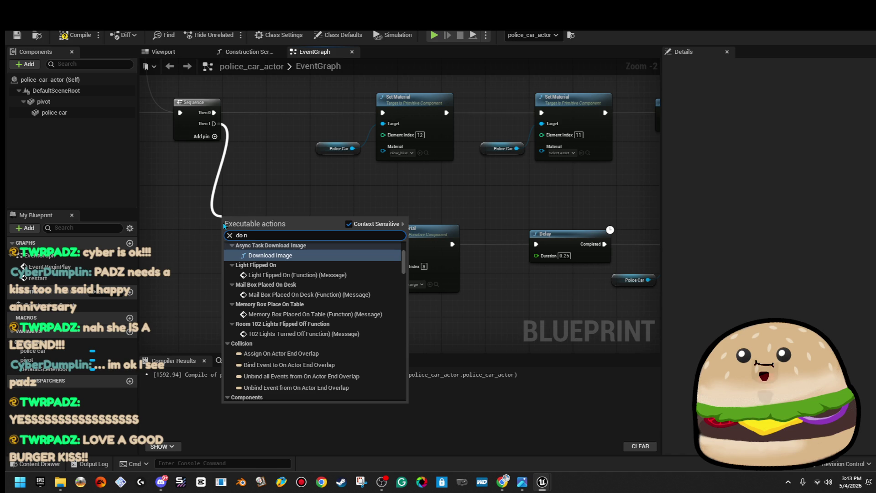
pyautogui.write(' once')
pyautogui.press('Return')
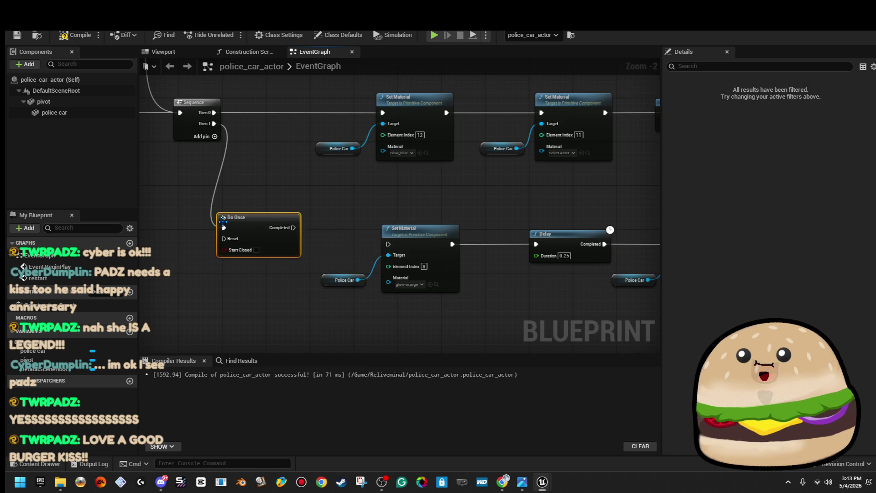